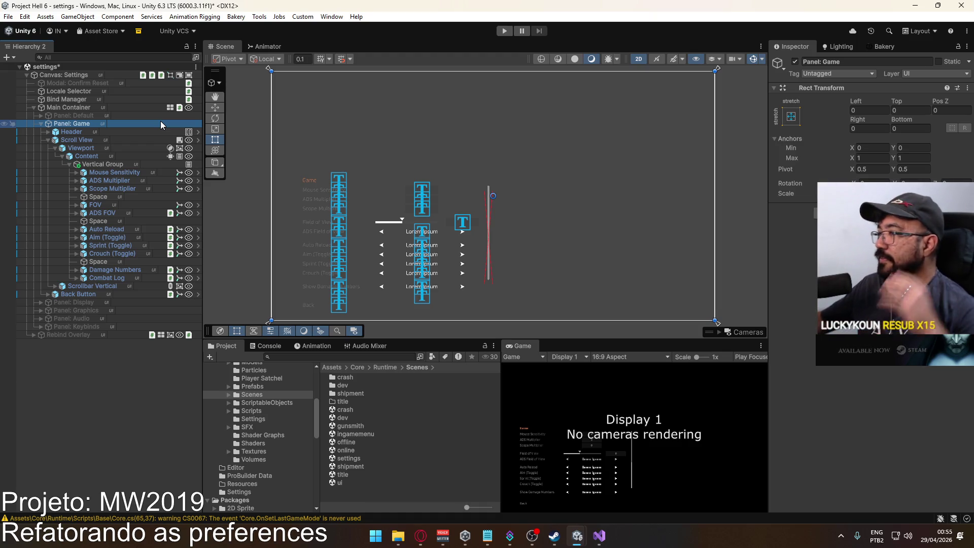
# Add the Pref component to Panel: Game and expand Mouse Sensitivity's Option Element to show its input field
pyautogui.click(99, 173)
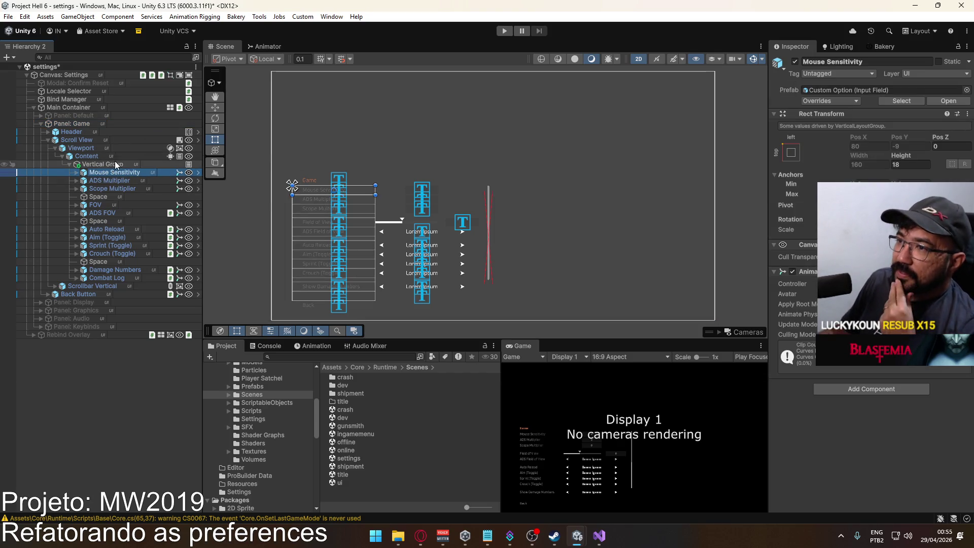
pyautogui.click(96, 125)
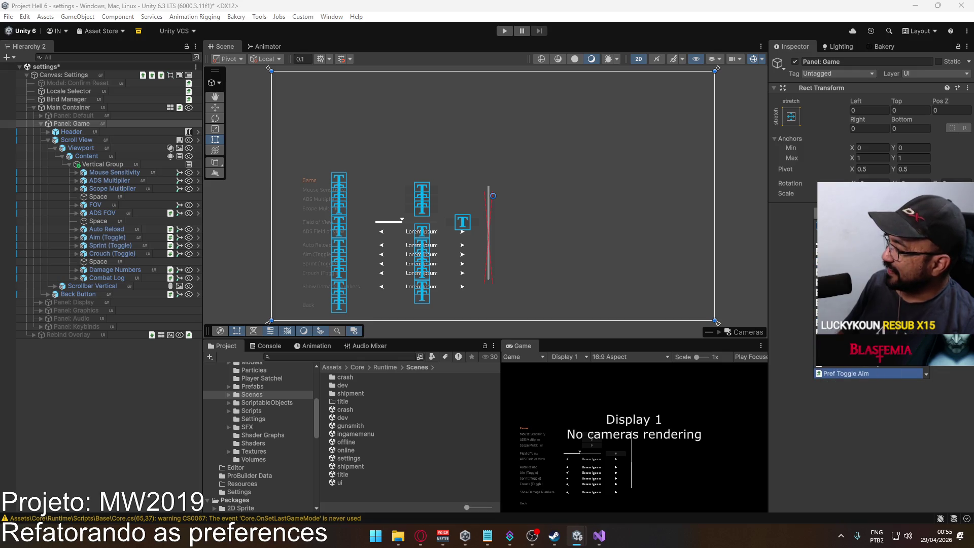
pyautogui.press('Return')
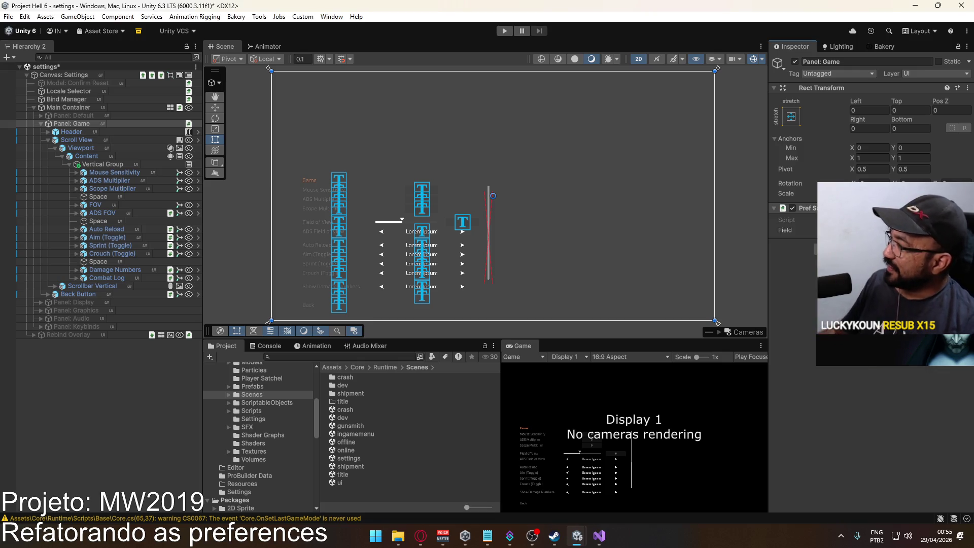
pyautogui.click(76, 173)
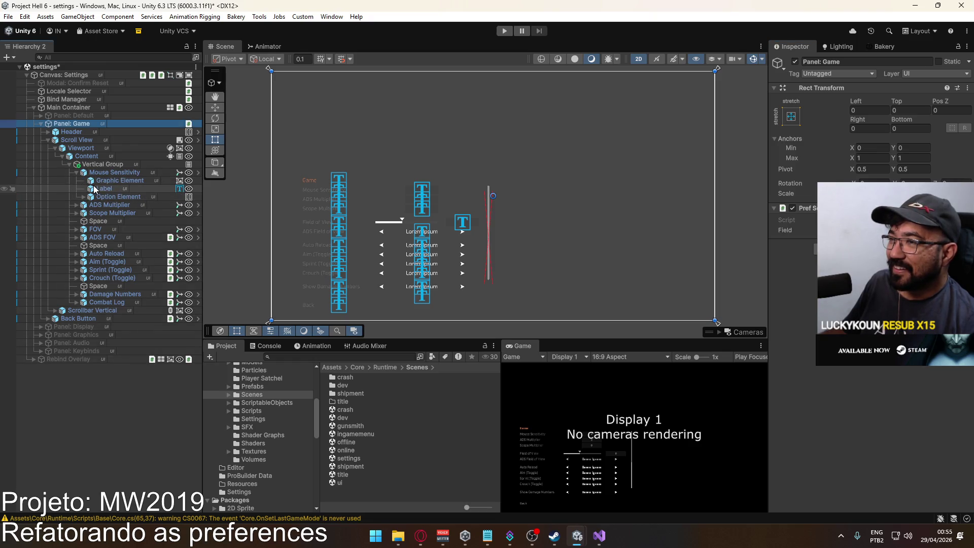
pyautogui.click(84, 197)
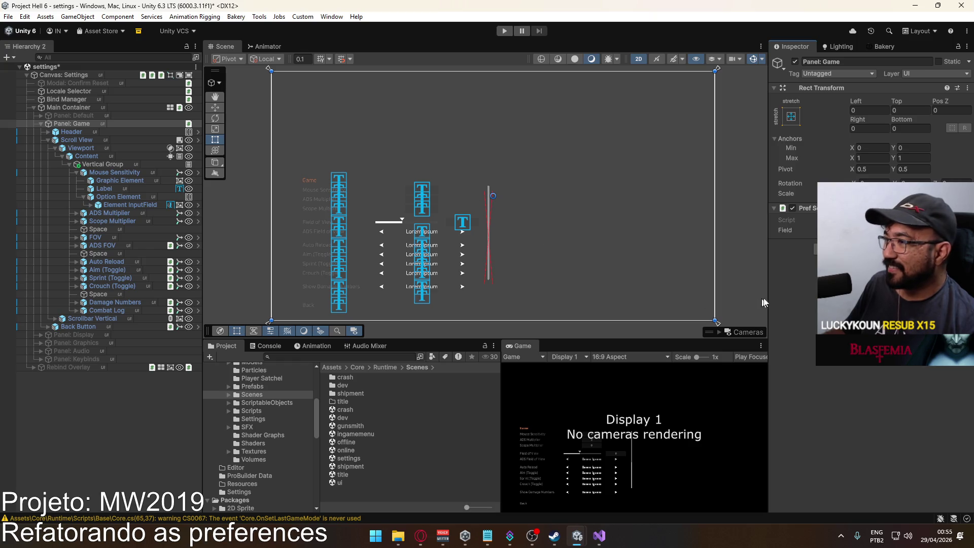
# Add a second preference component and link ADS Multiplier's input field to it
pyautogui.hotkey('ctrl', 'shift', 'a')
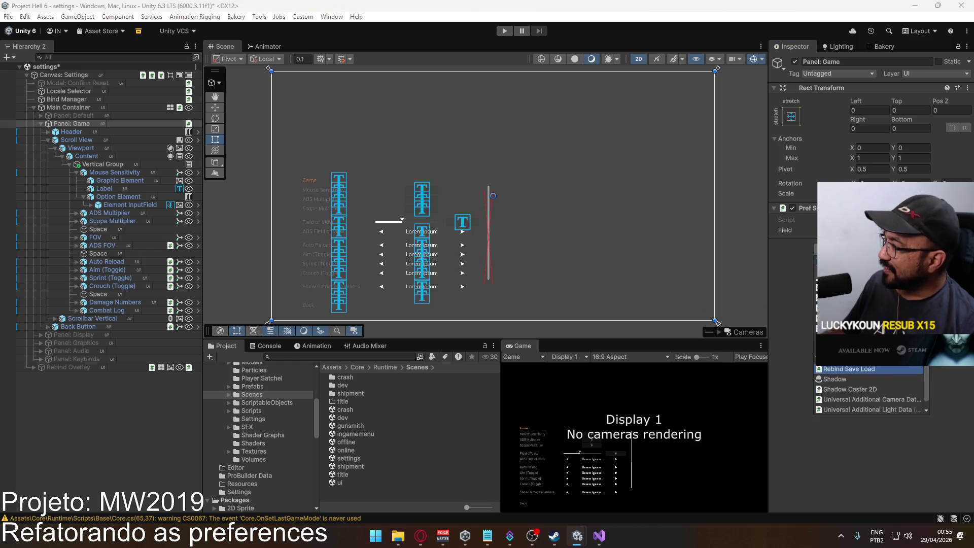
pyautogui.press('Return')
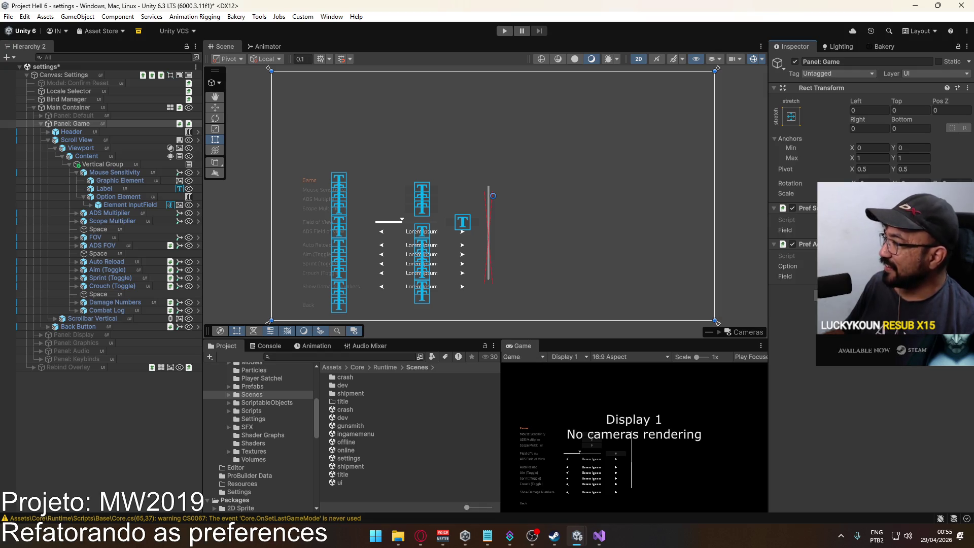
pyautogui.click(77, 174)
pyautogui.click(77, 173)
pyautogui.click(76, 181)
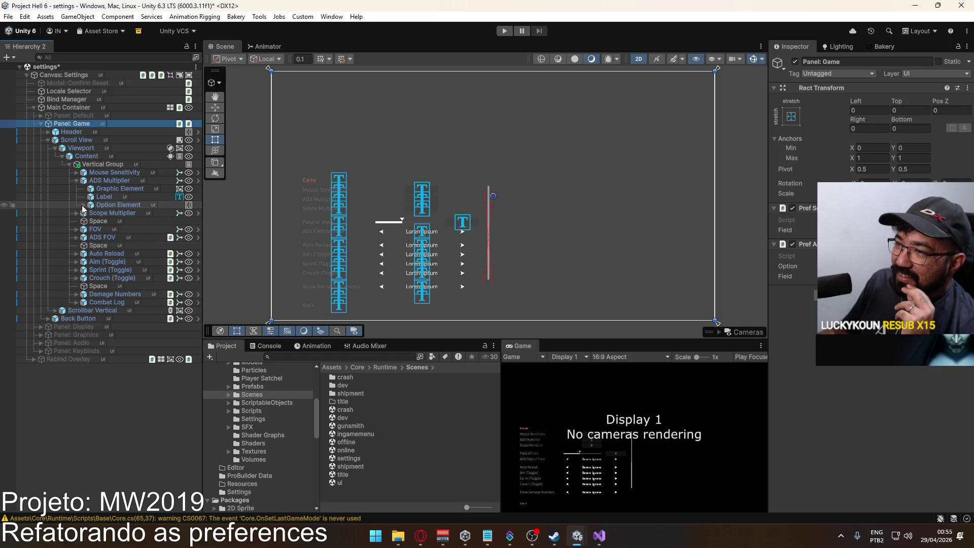
pyautogui.click(83, 204)
pyautogui.moveTo(92, 214); pyautogui.dragTo(808, 252)
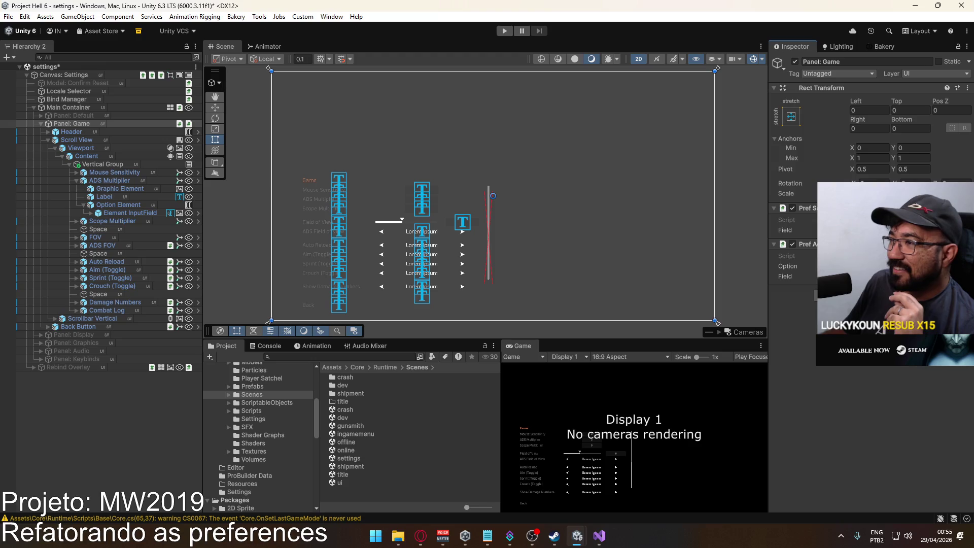
# Add a third preference component for Scope Multiplier and open the PrefScopeSensMultiplier script
pyautogui.click(77, 180)
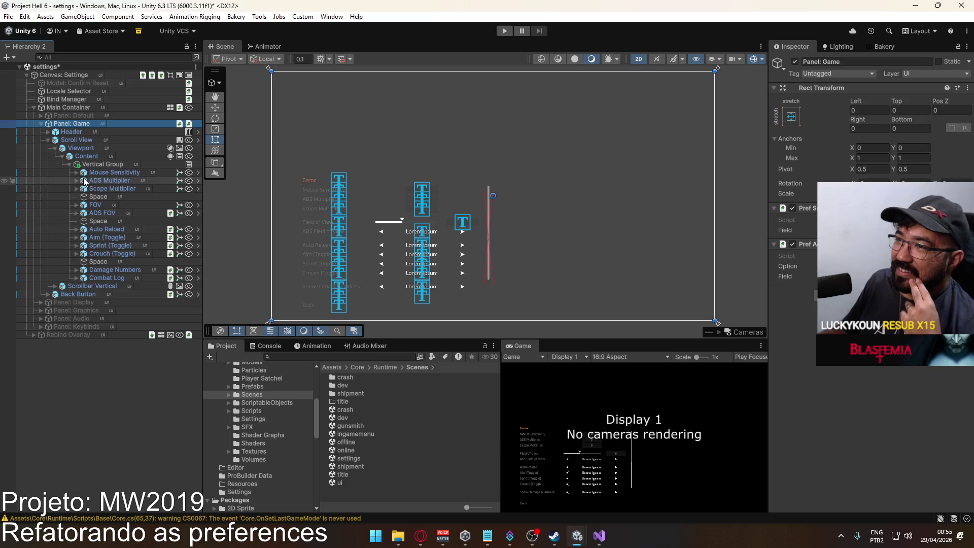
pyautogui.click(77, 189)
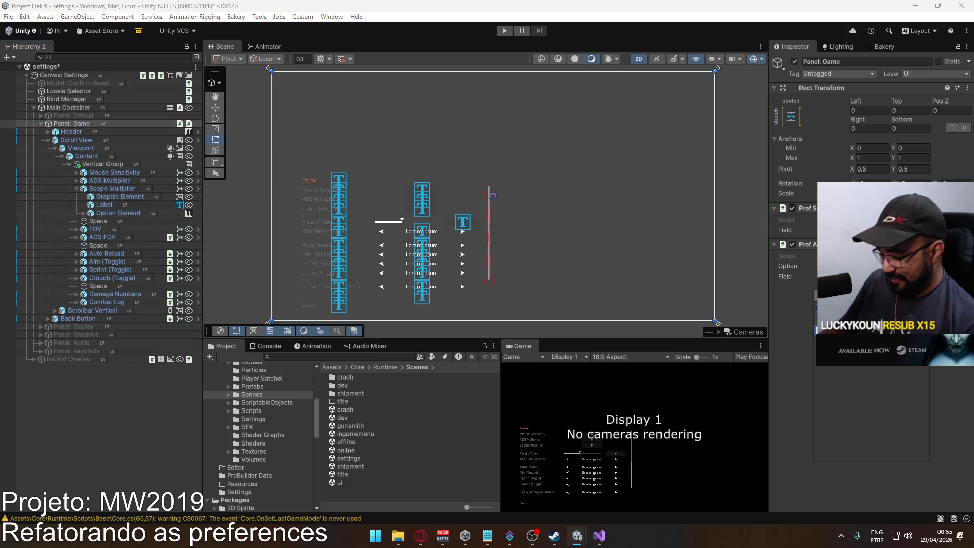
pyautogui.write('pref')
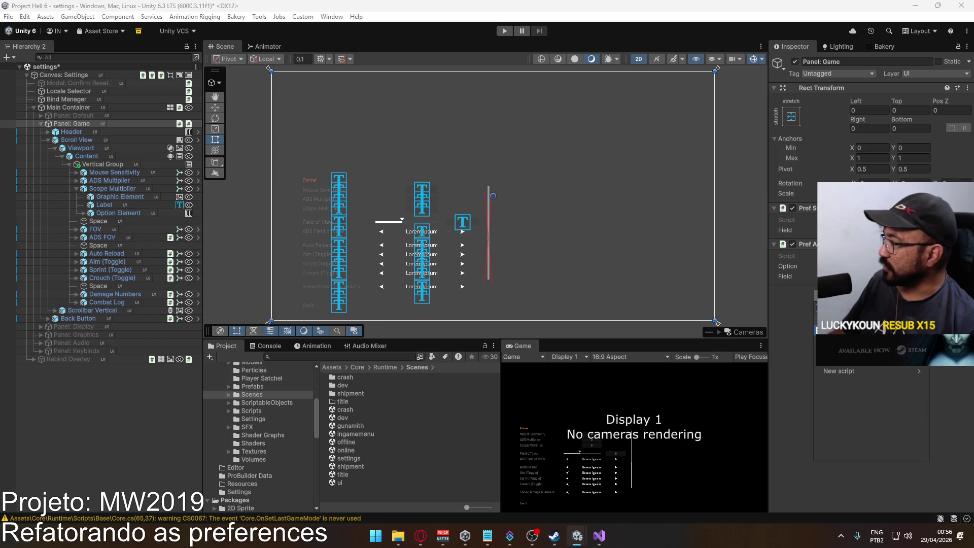
pyautogui.press('Return')
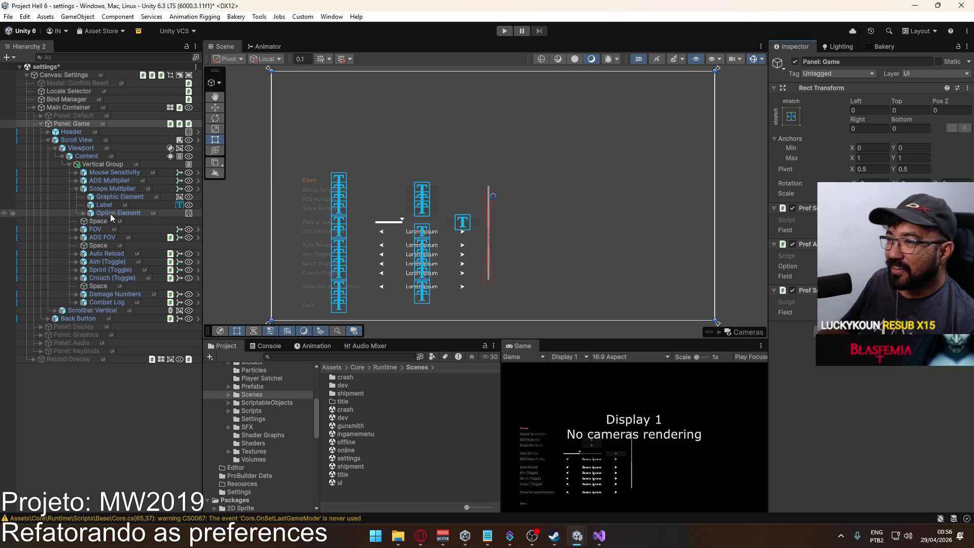
pyautogui.click(83, 214)
pyautogui.click(84, 213)
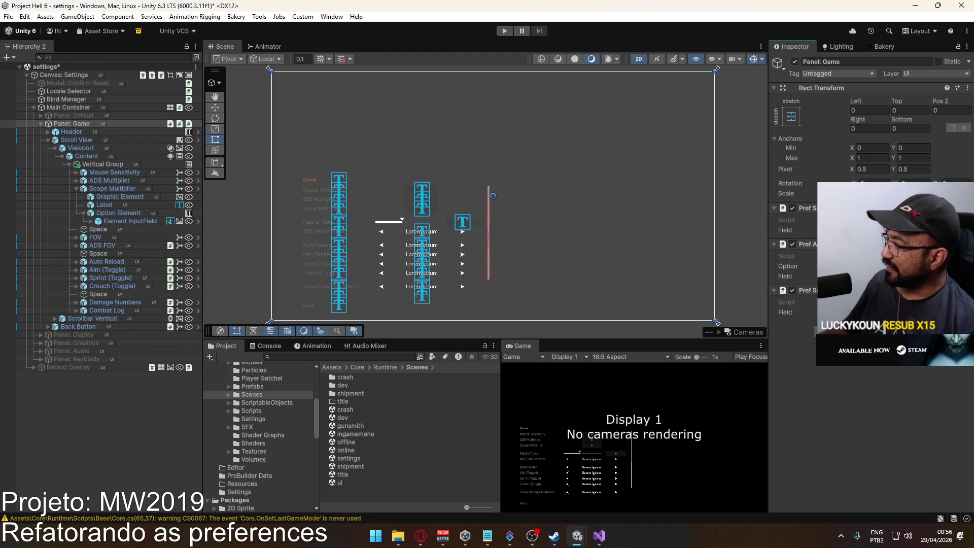
pyautogui.doubleClick(863, 220)
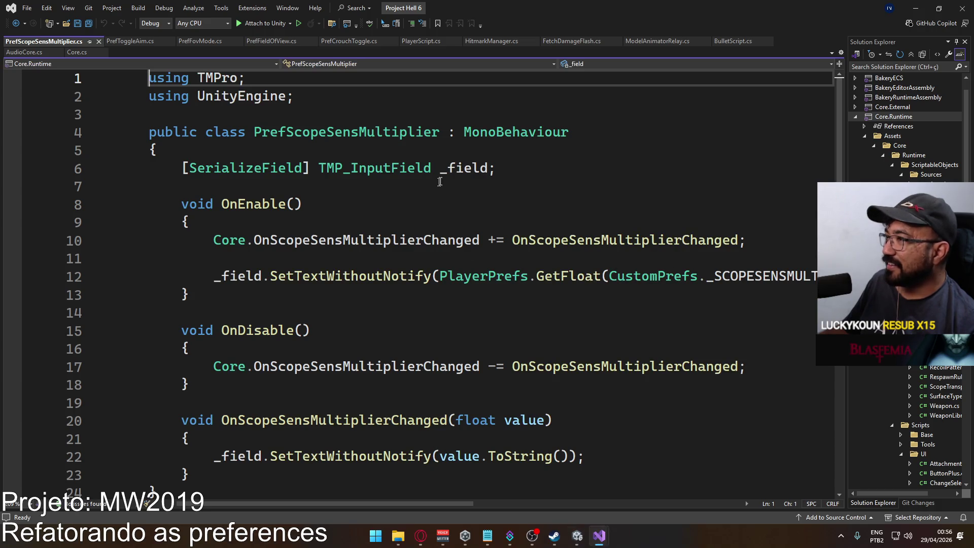
# Change PrefScopeSensMultiplier's base class from MonoBehaviour to PrefGenericBase and save
pyautogui.doubleClick(510, 133)
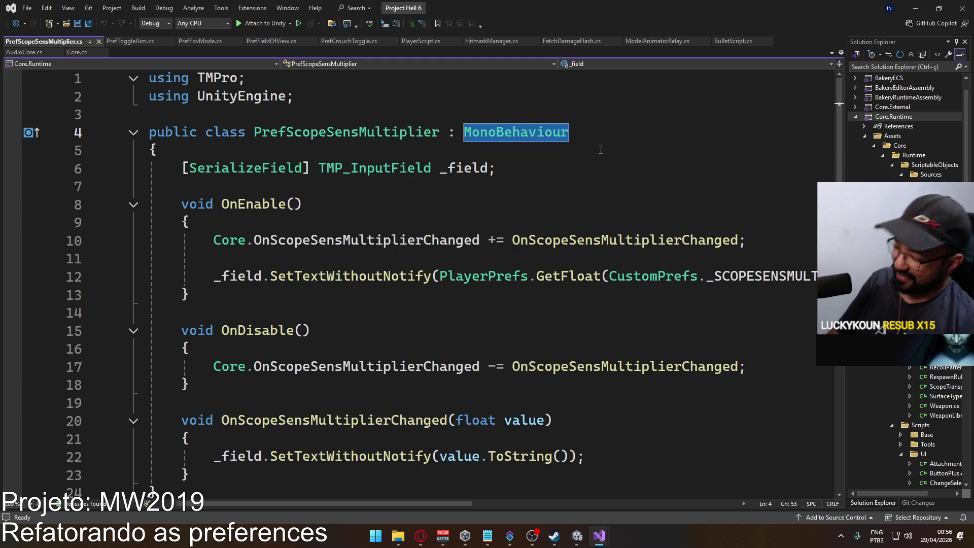
pyautogui.write('Prefs')
pyautogui.press('BackSpace')
pyautogui.write('ge')
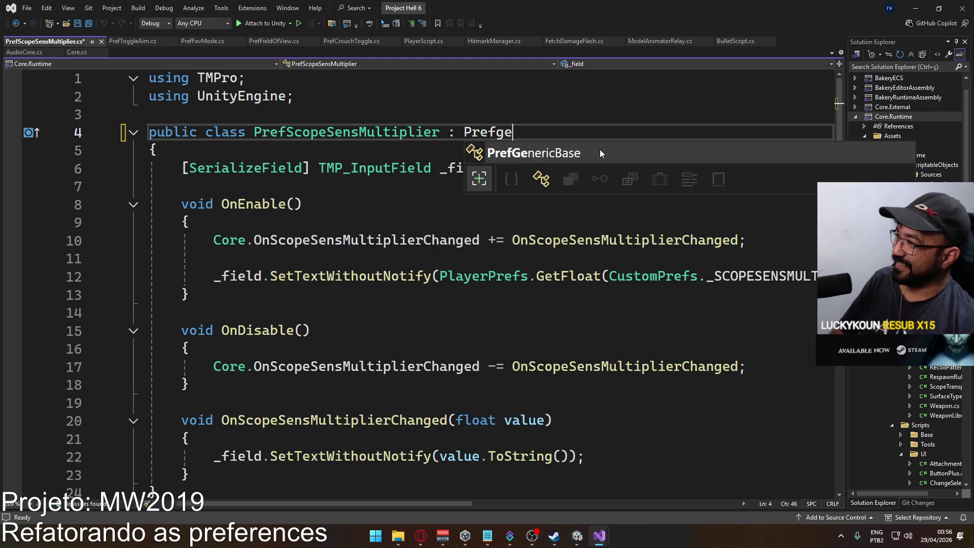
pyautogui.press('Tab')
pyautogui.hotkey('ctrl', 's')
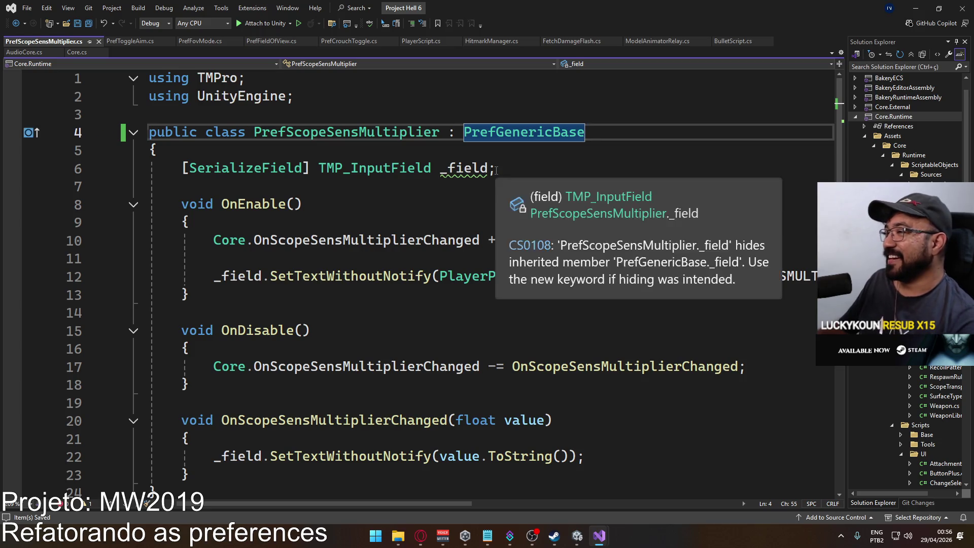
# Delete the _field declaration and the OnScopeSensMultiplierChanged method, then save
pyautogui.click(581, 175)
pyautogui.hotkey('ctrl', 'x')
pyautogui.press('BackSpace')
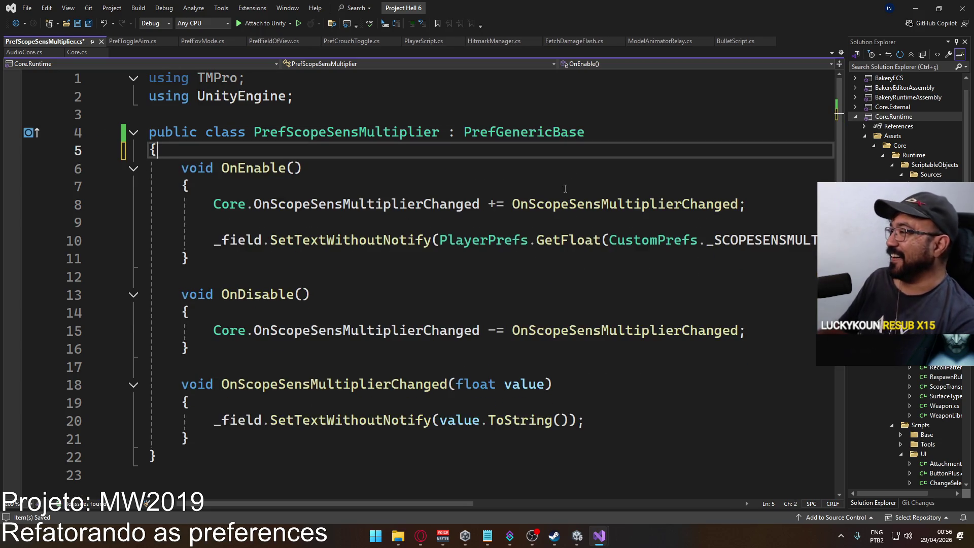
pyautogui.scroll(-1, 325, 340)
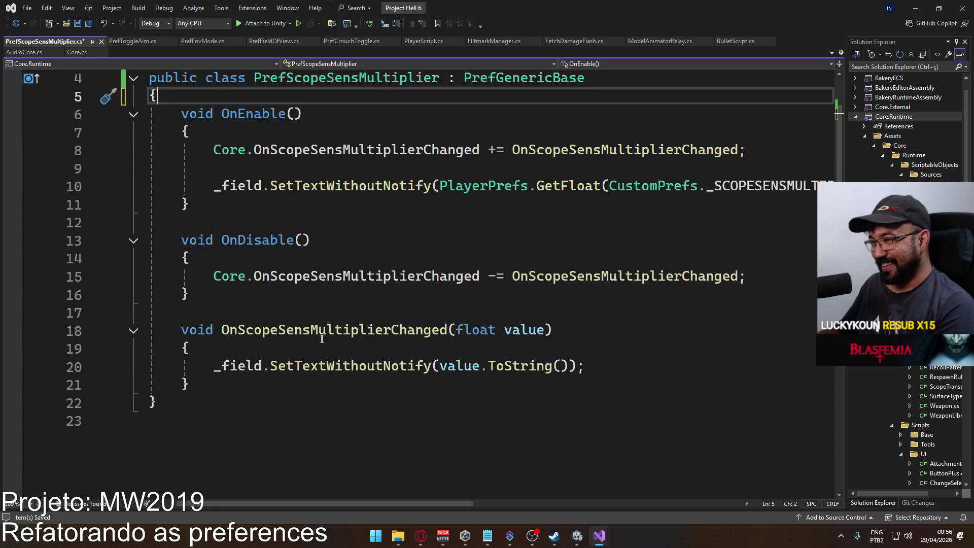
pyautogui.moveTo(243, 386); pyautogui.dragTo(181, 331)
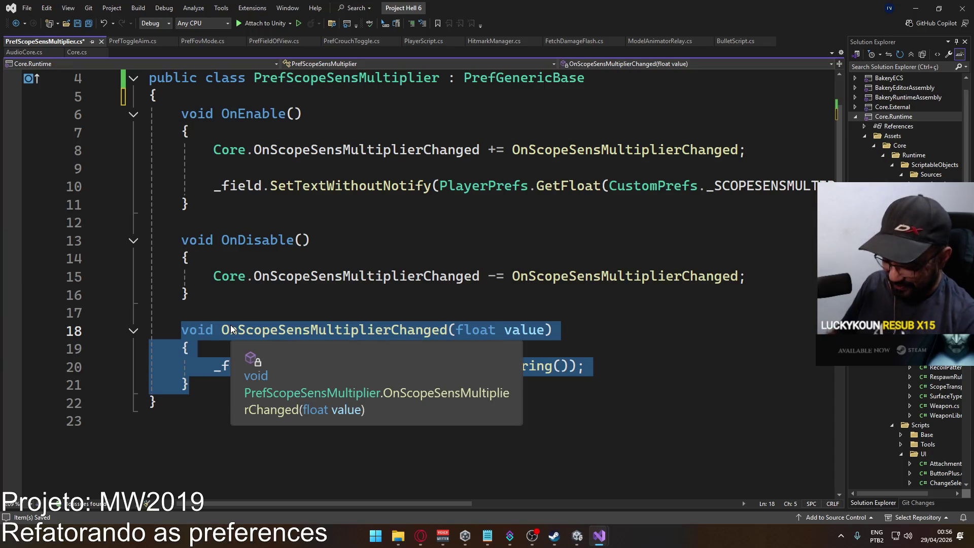
pyautogui.press('Delete')
pyautogui.press('BackSpace')
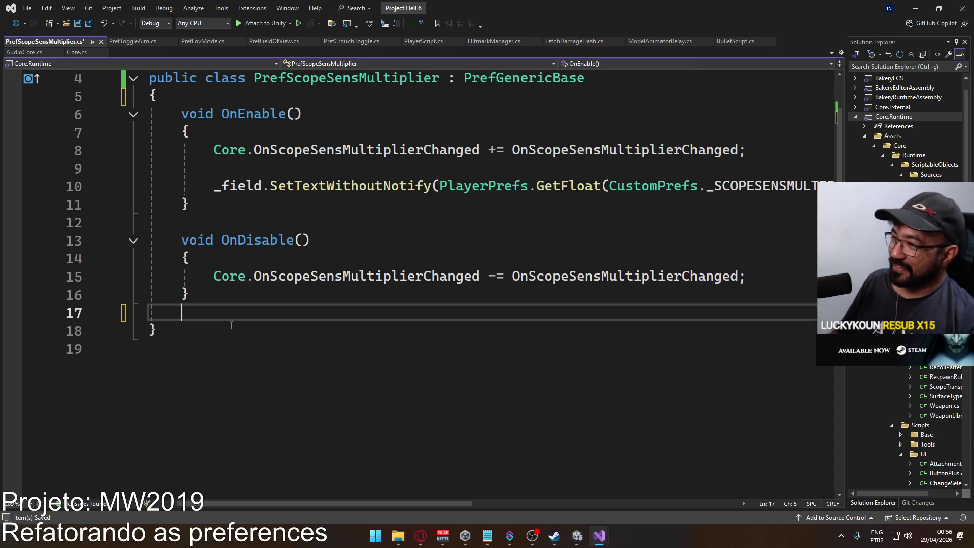
pyautogui.hotkey('ctrl', 's')
# Replace the old handler in OnEnable and OnDisable with OnValueReceived and save
pyautogui.doubleClick(593, 150)
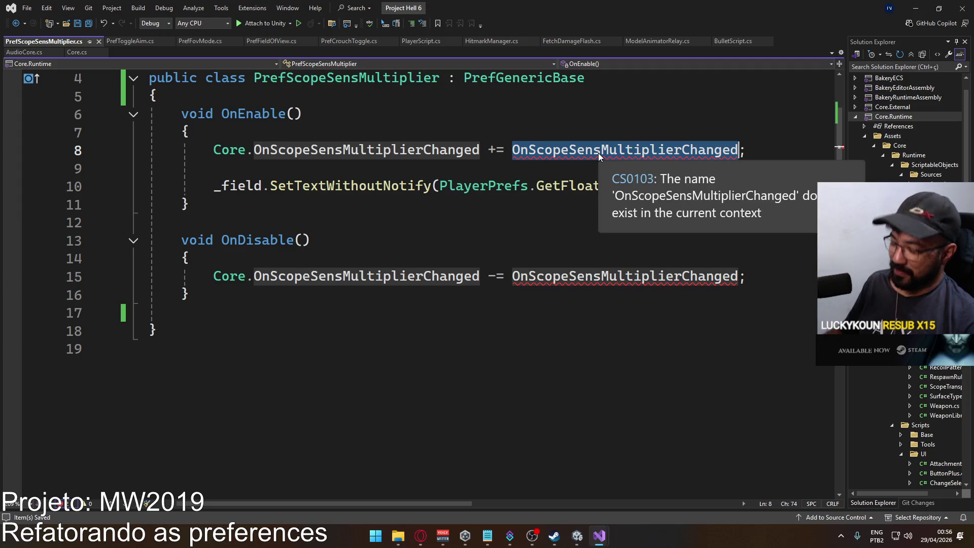
pyautogui.write('OnValue')
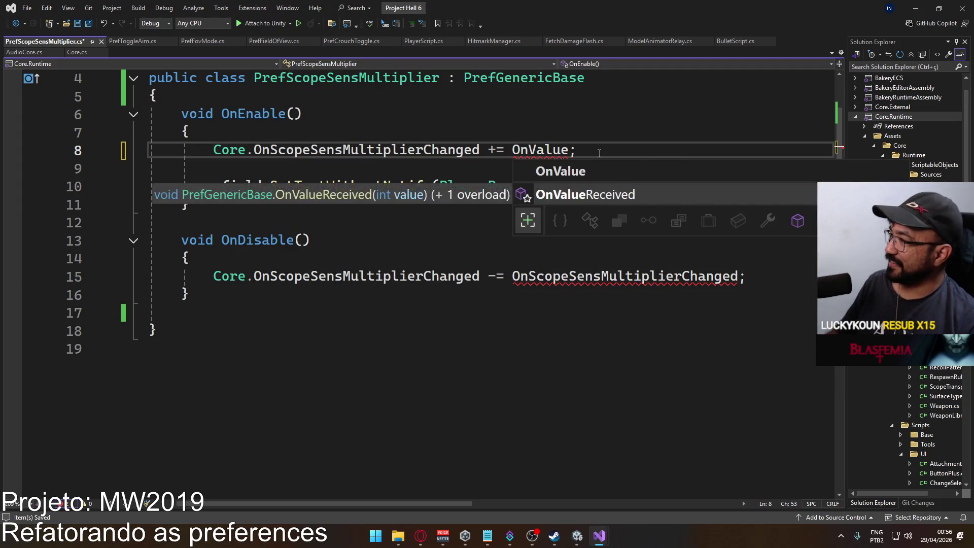
pyautogui.press('Tab')
pyautogui.doubleClick(624, 276)
pyautogui.hotkey('ctrl', 'v')
pyautogui.hotkey('ctrl', 's')
# Review the OnEnable body and end of the class, then return to Unity
pyautogui.click(289, 332)
pyautogui.scroll(1, 264, 335)
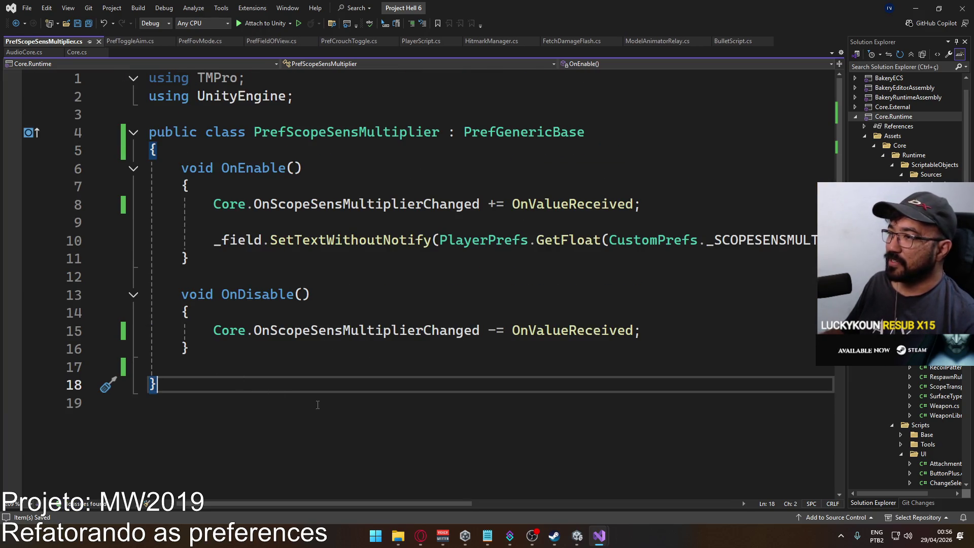
pyautogui.hotkey('shift', 'Up')
pyautogui.hotkey('shift', 'Up')
pyautogui.hotkey('shift', 'Up')
pyautogui.press('Down')
pyautogui.press('Down')
pyautogui.press('Down')
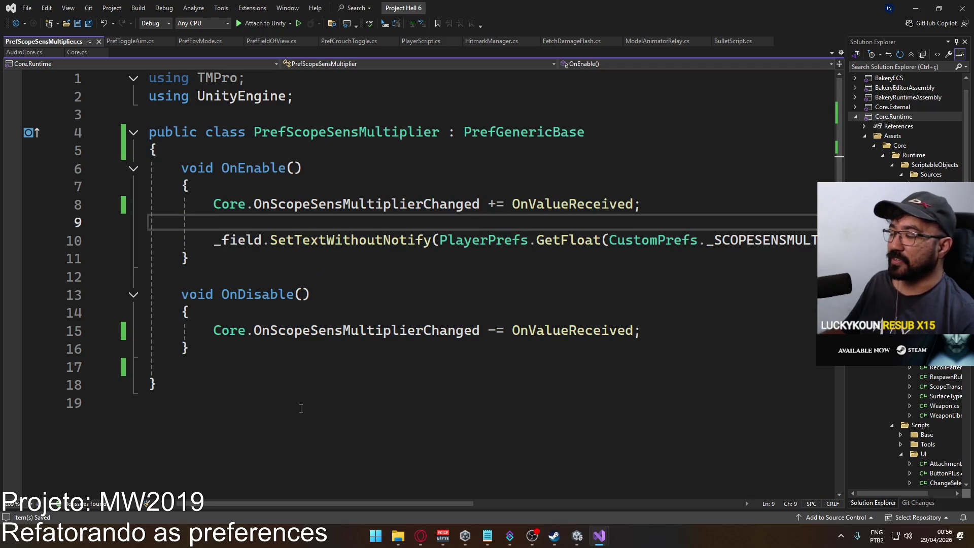
pyautogui.click(706, 330)
pyautogui.hotkey('shift', 'Up')
pyautogui.click(704, 232)
pyautogui.click(260, 259)
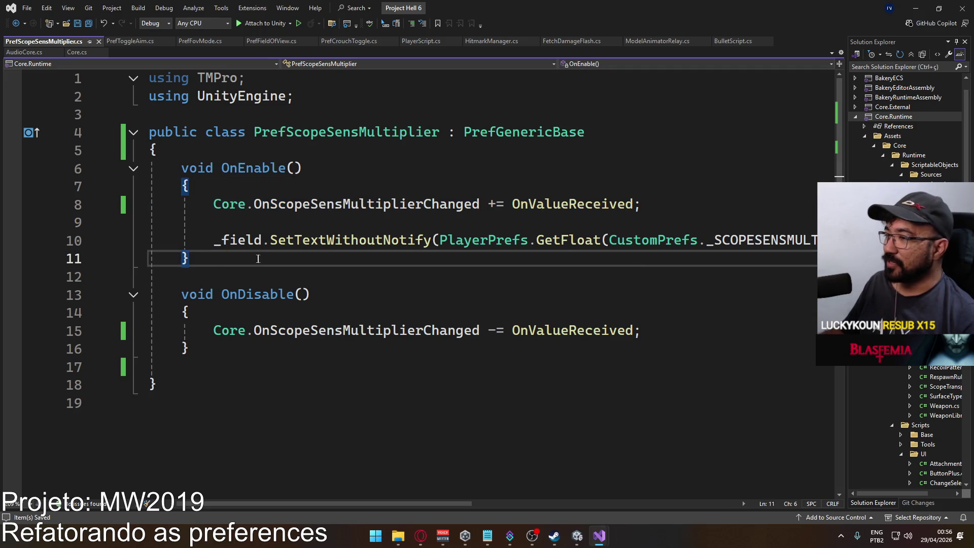
pyautogui.hotkey('shift', 'Up')
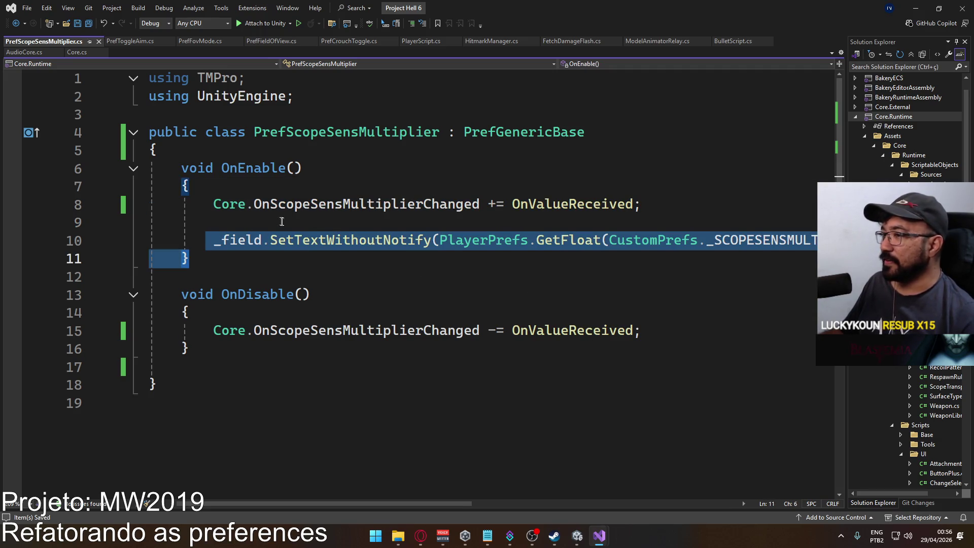
pyautogui.click(277, 219)
pyautogui.hotkey('alt', 'Tab')
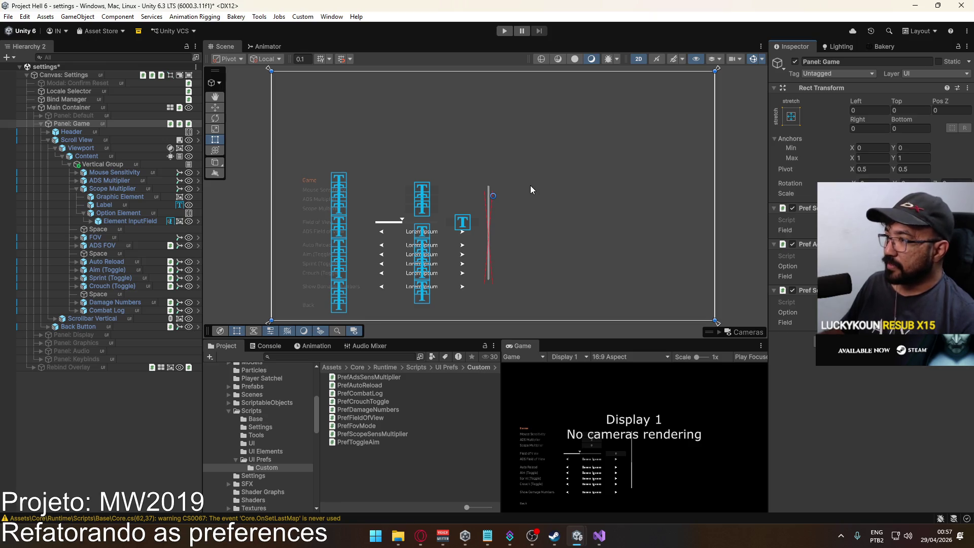
# Add the Pref Fov Mode component via a 'fov' search and expand FOV's Option Element
pyautogui.click(871, 347)
pyautogui.write('fov')
pyautogui.press('Return')
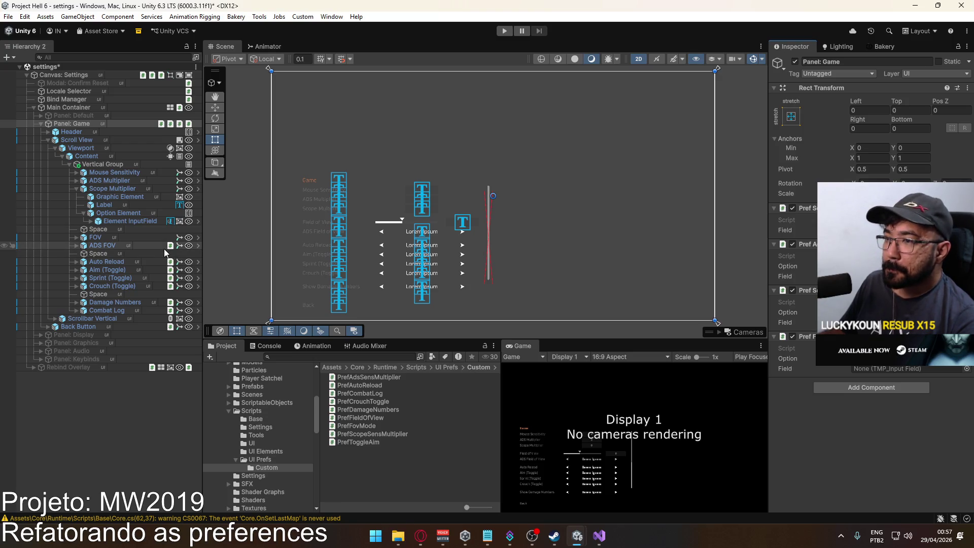
pyautogui.click(80, 238)
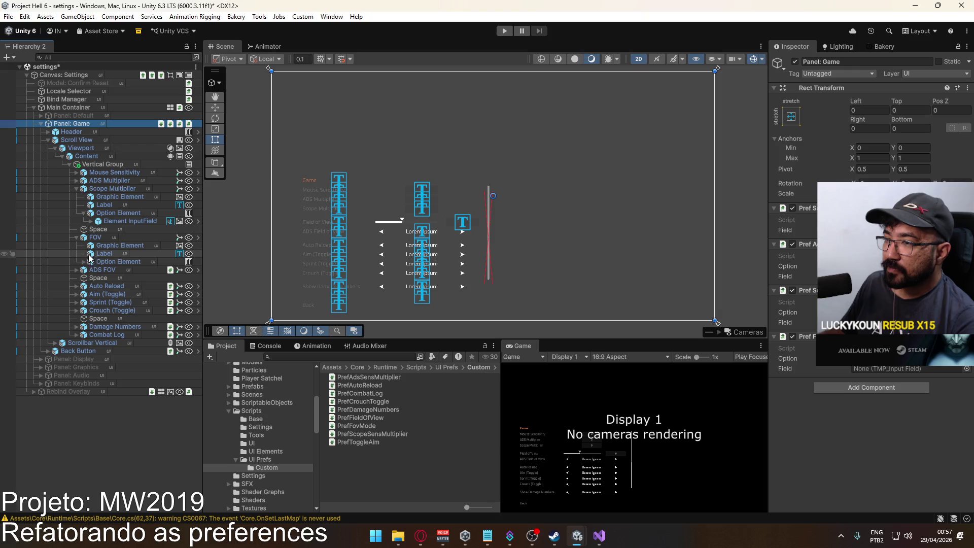
pyautogui.click(85, 262)
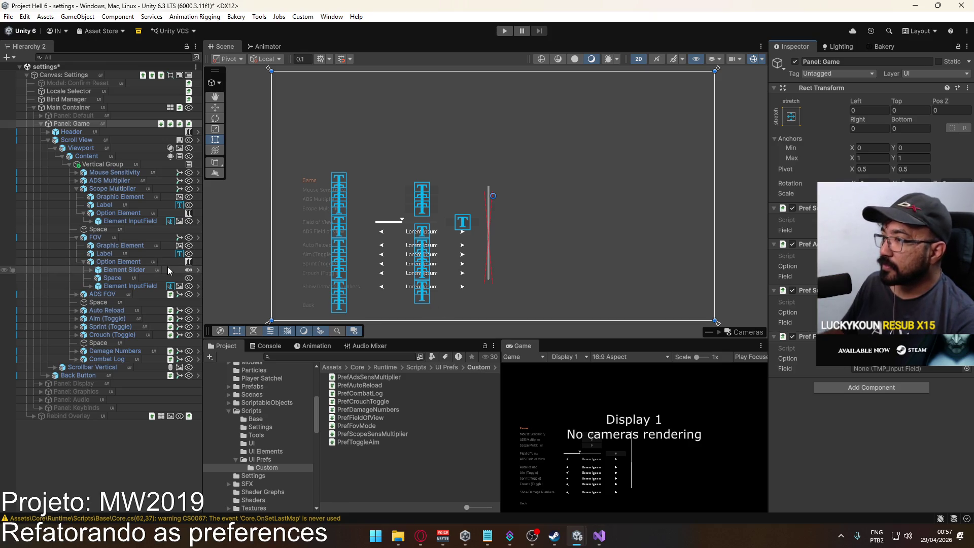
# Add a duplicate Pref Fov Mode component and remove it again
pyautogui.click(878, 385)
pyautogui.write('fov')
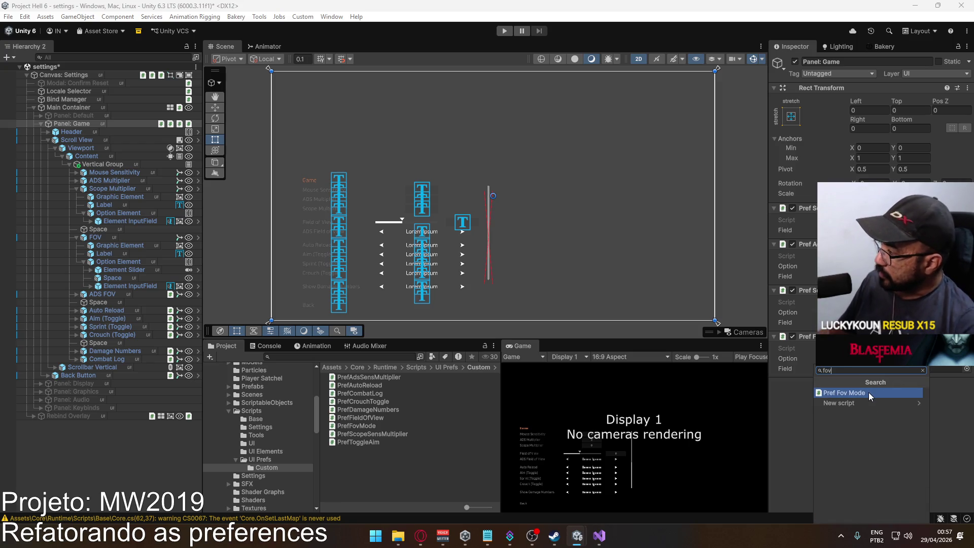
pyautogui.click(867, 392)
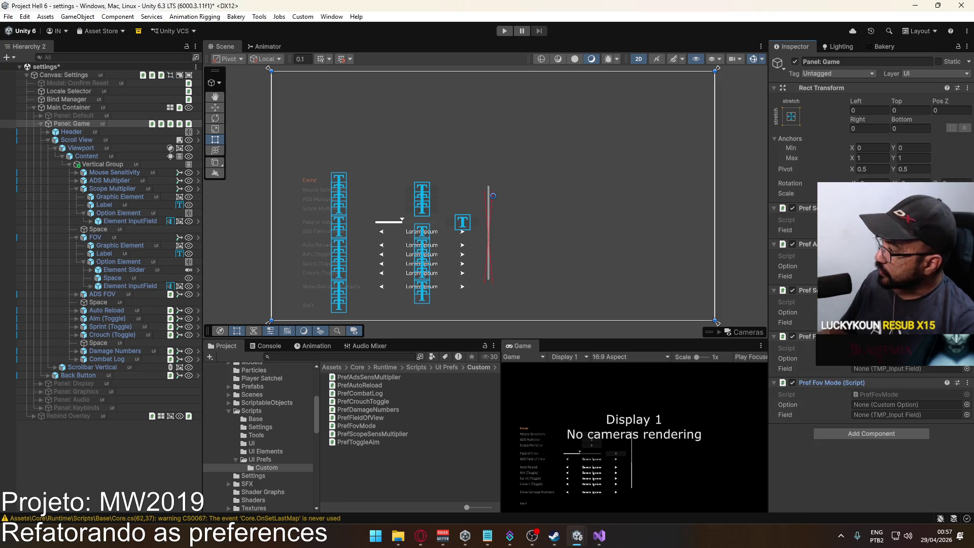
pyautogui.rightClick(840, 384)
pyautogui.click(872, 407)
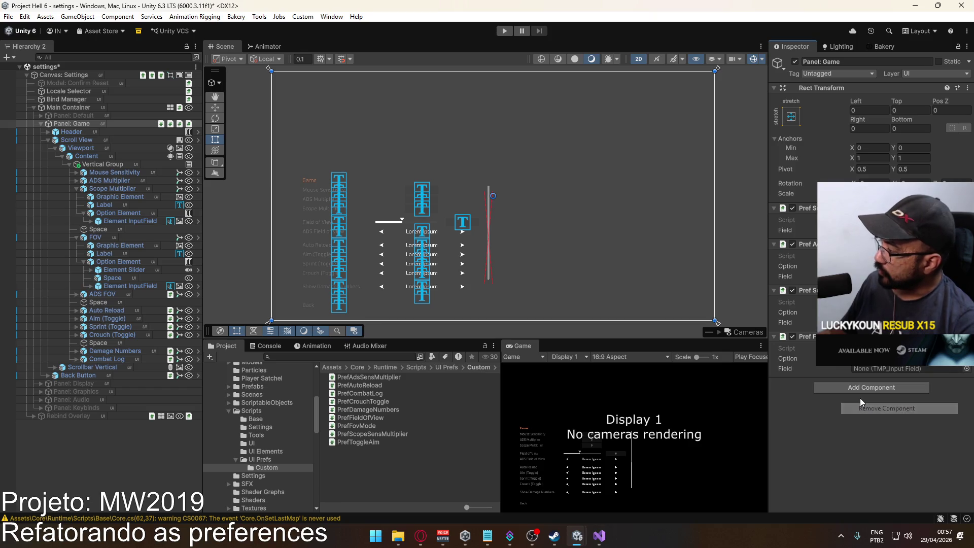
# Add Pref Field Of View above Pref Fov Mode and assign FOV's Element Slider to its Slider slot
pyautogui.click(862, 393)
pyautogui.write('field')
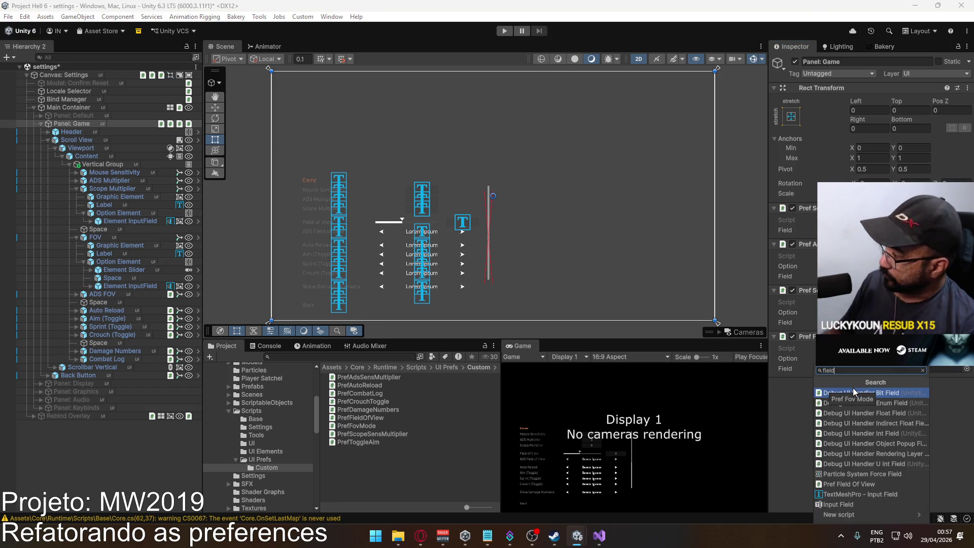
pyautogui.write('ofvi')
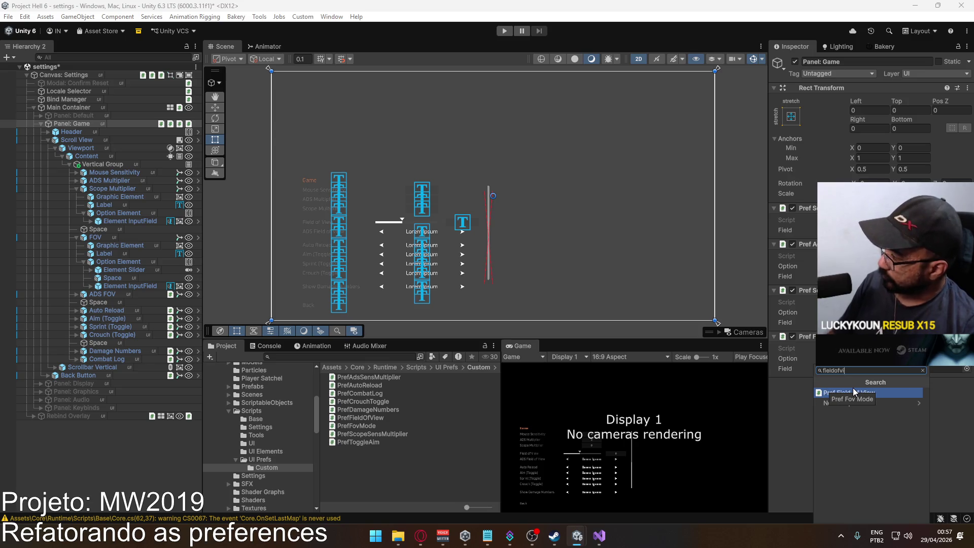
pyautogui.click(853, 388)
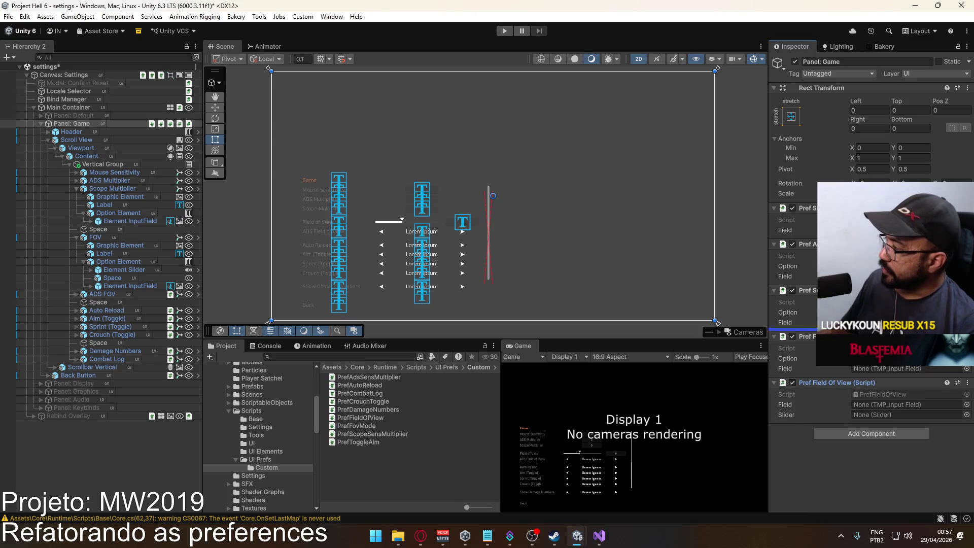
pyautogui.moveTo(832, 382); pyautogui.dragTo(832, 336)
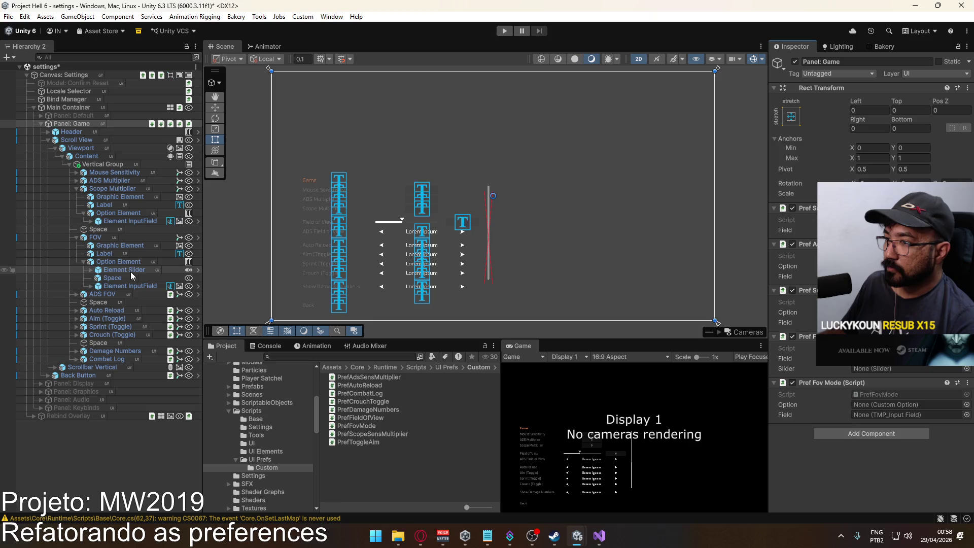
pyautogui.moveTo(123, 270); pyautogui.dragTo(895, 371)
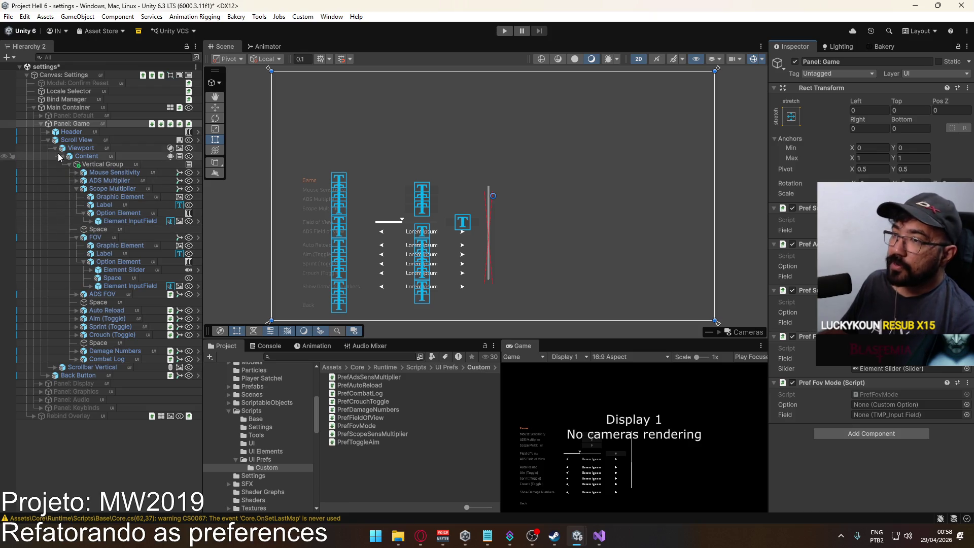
# Collapse FOV and Scope Multiplier in the Hierarchy and expand ADS FOV
pyautogui.click(76, 237)
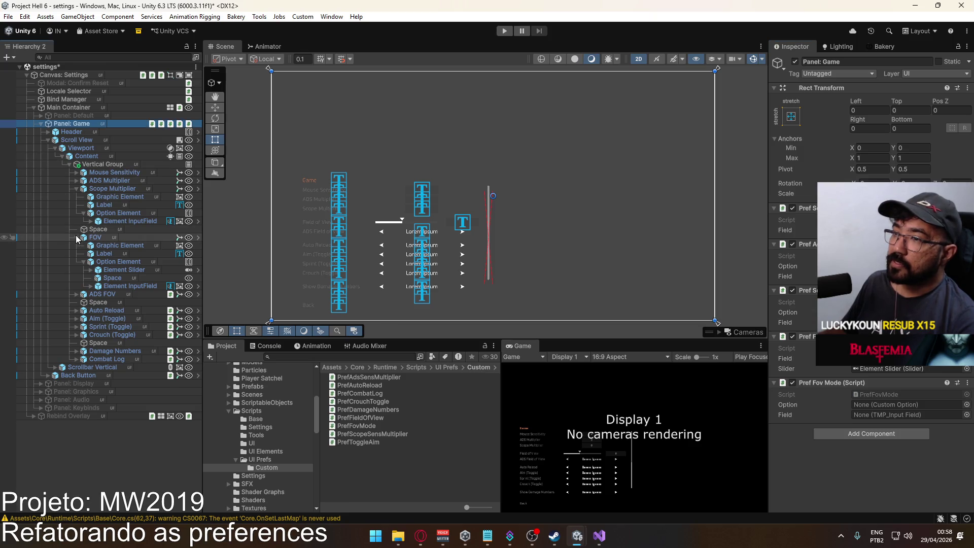
pyautogui.click(76, 189)
pyautogui.click(78, 213)
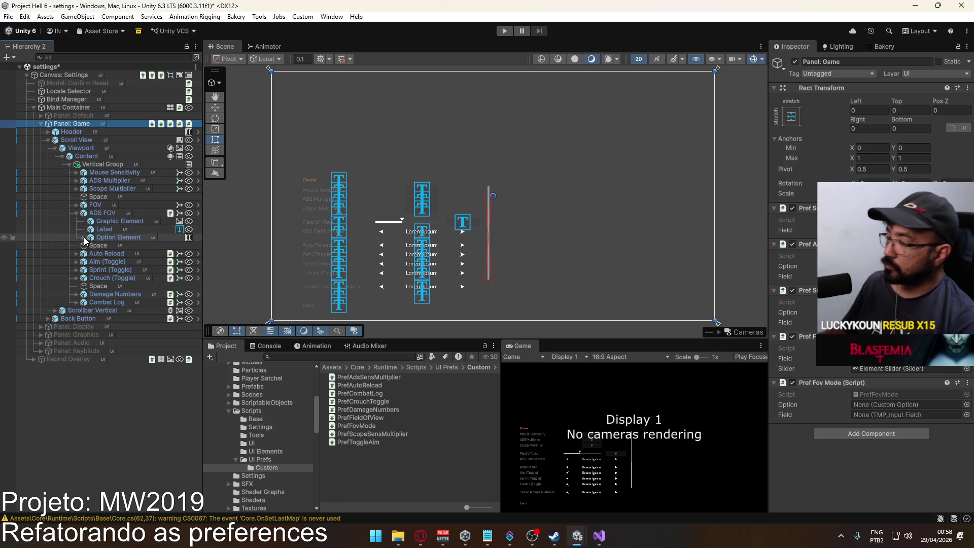
# Expand ADS FOV's Option Element, try it in the Field slot, then inspect ADS FOV's Custom Option
pyautogui.click(82, 238)
pyautogui.click(84, 238)
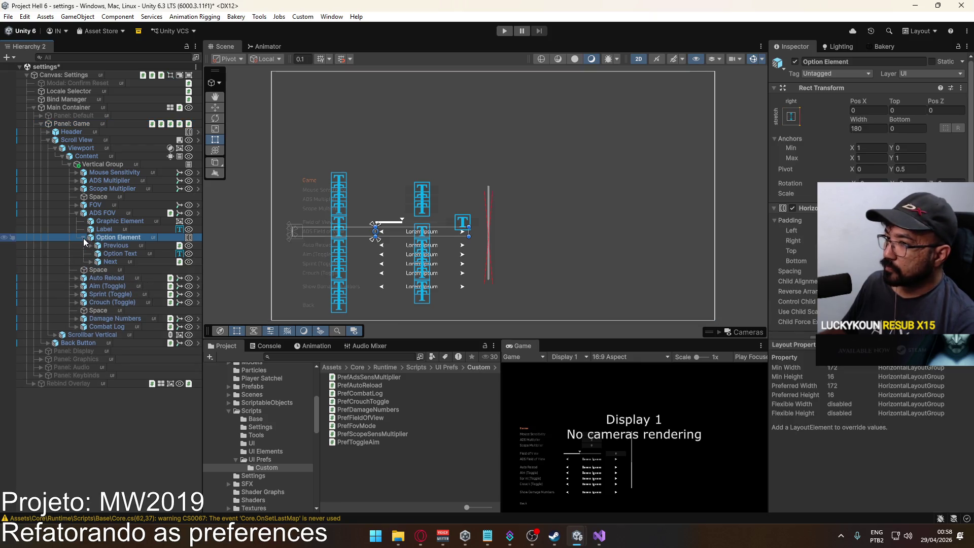
pyautogui.click(83, 238)
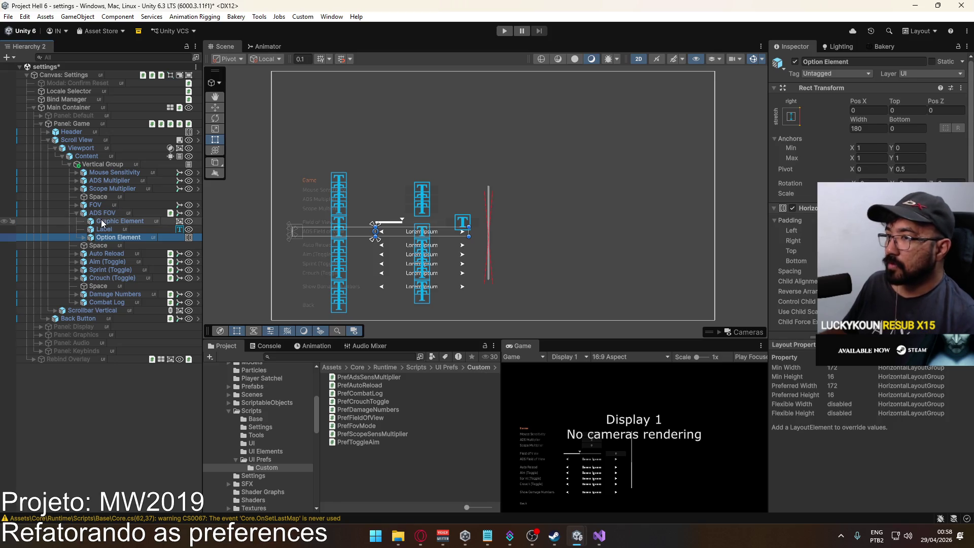
pyautogui.hotkey('ctrl', 'z')
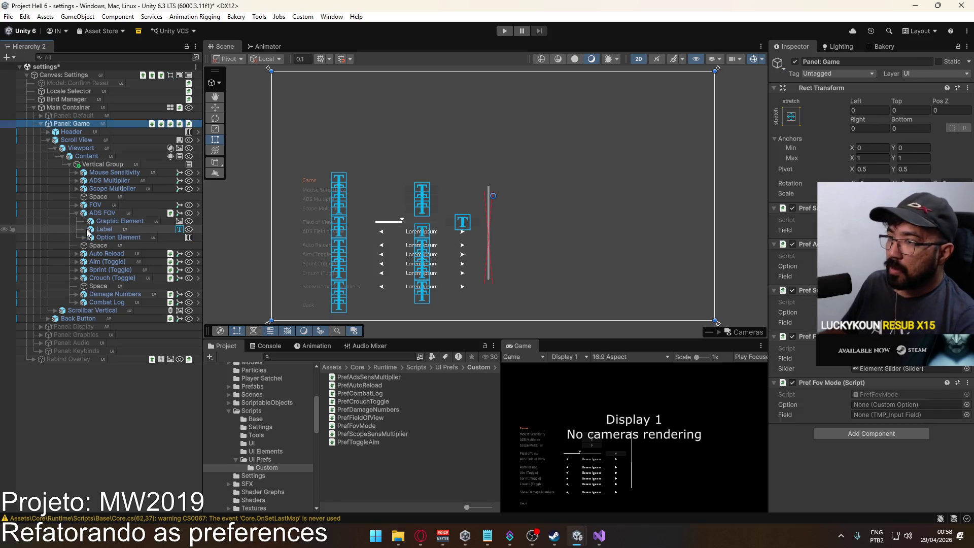
pyautogui.moveTo(99, 214)
pyautogui.mouseDown()
pyautogui.moveTo(326, 256)
pyautogui.moveTo(854, 416)
pyautogui.mouseUp()
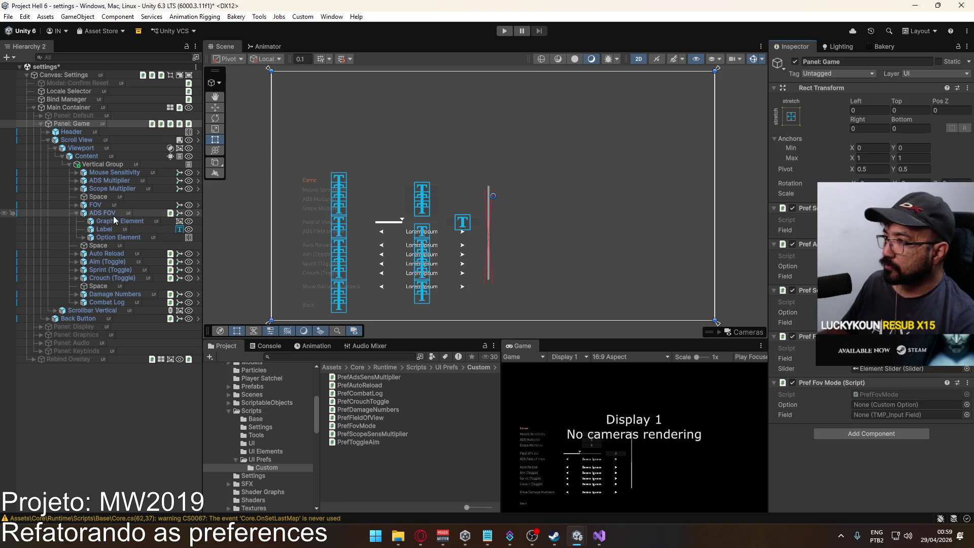
pyautogui.click(83, 238)
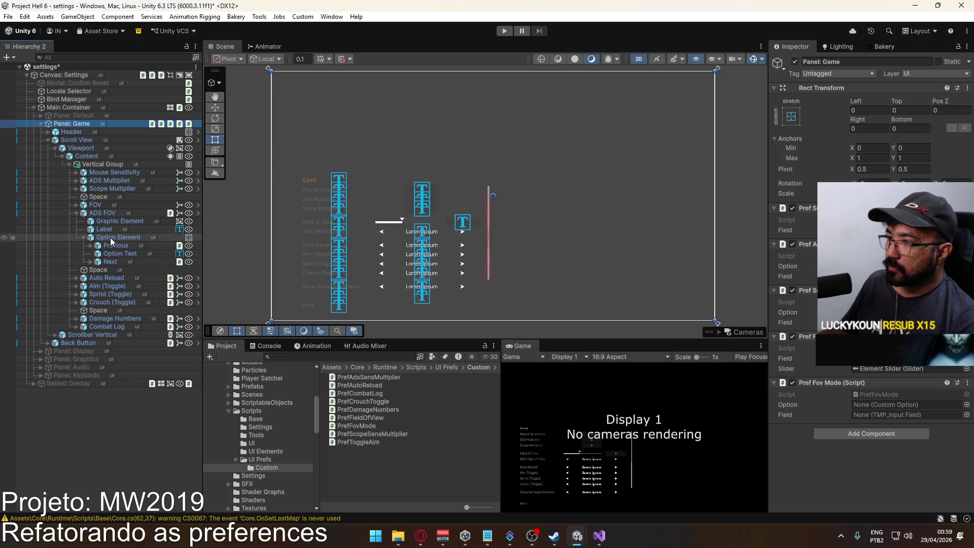
pyautogui.click(111, 214)
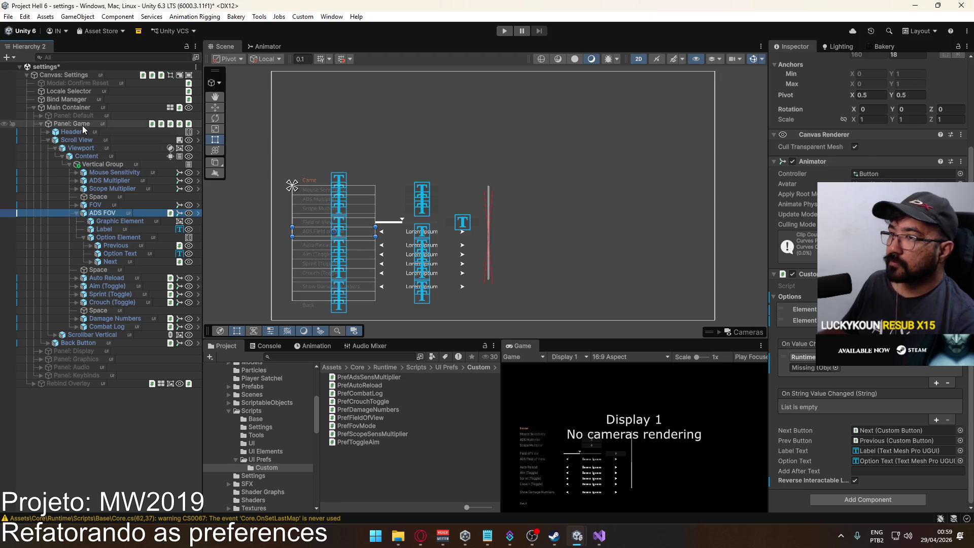
# Link ADS FOV to Pref Fov Mode's Option slot and add the Pref Auto Reload component
pyautogui.click(71, 124)
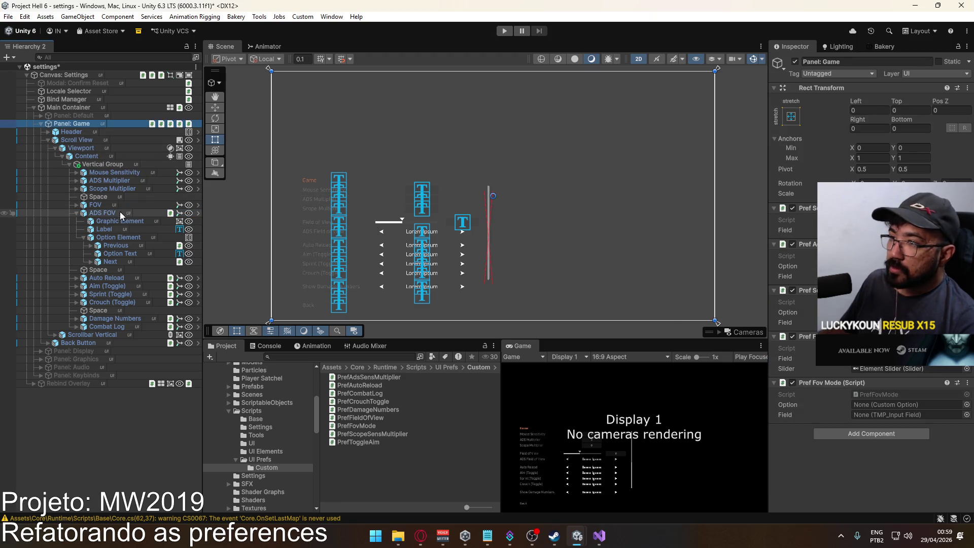
pyautogui.moveTo(109, 213)
pyautogui.mouseDown()
pyautogui.moveTo(879, 424)
pyautogui.moveTo(881, 407)
pyautogui.mouseUp()
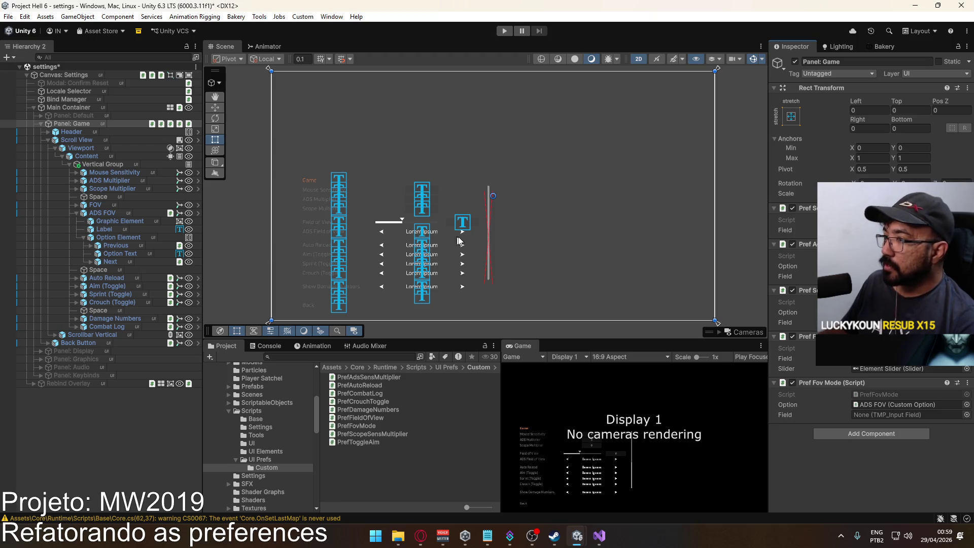
pyautogui.click(850, 434)
pyautogui.write('autoreload')
pyautogui.press('Return')
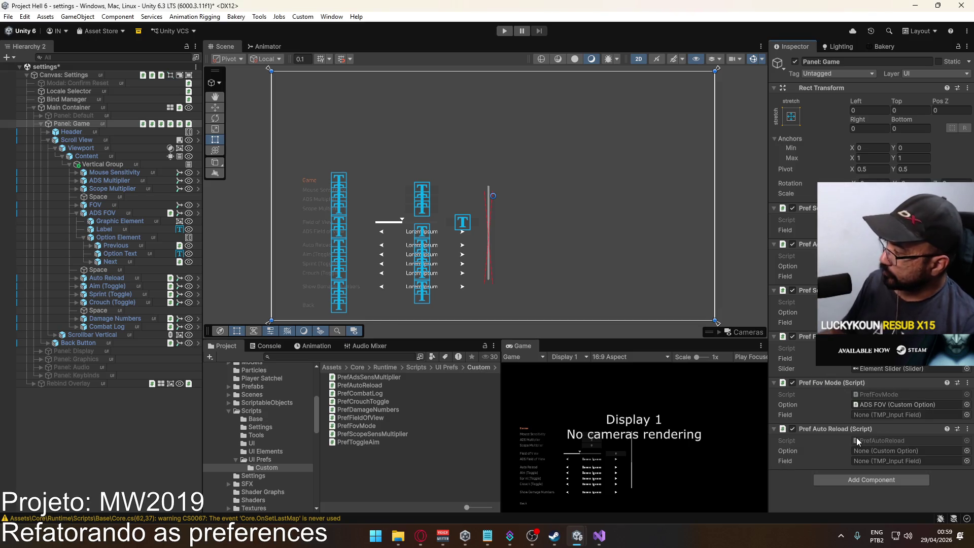
# Add the Pref Toggle Aim and Pref Crouch Toggle components to Panel: Game
pyautogui.click(857, 478)
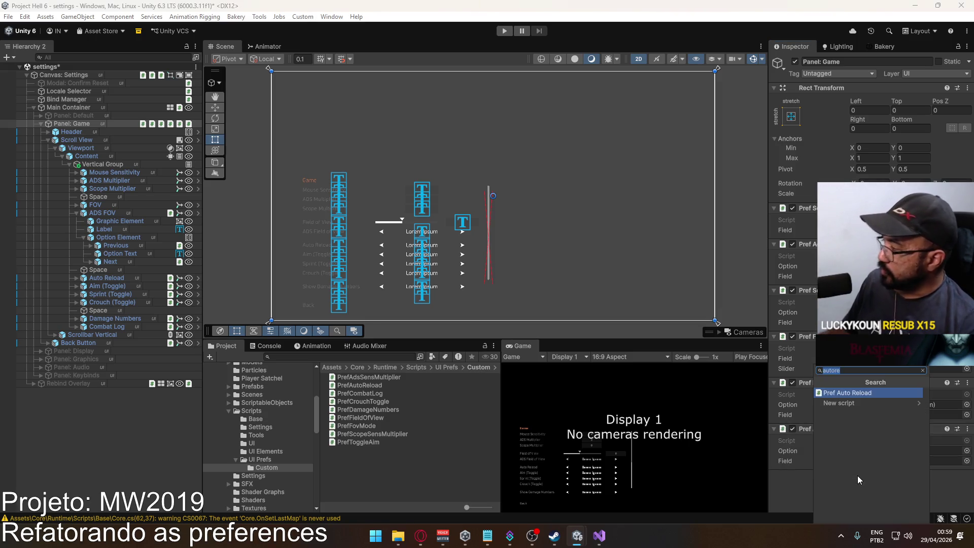
pyautogui.write('aim')
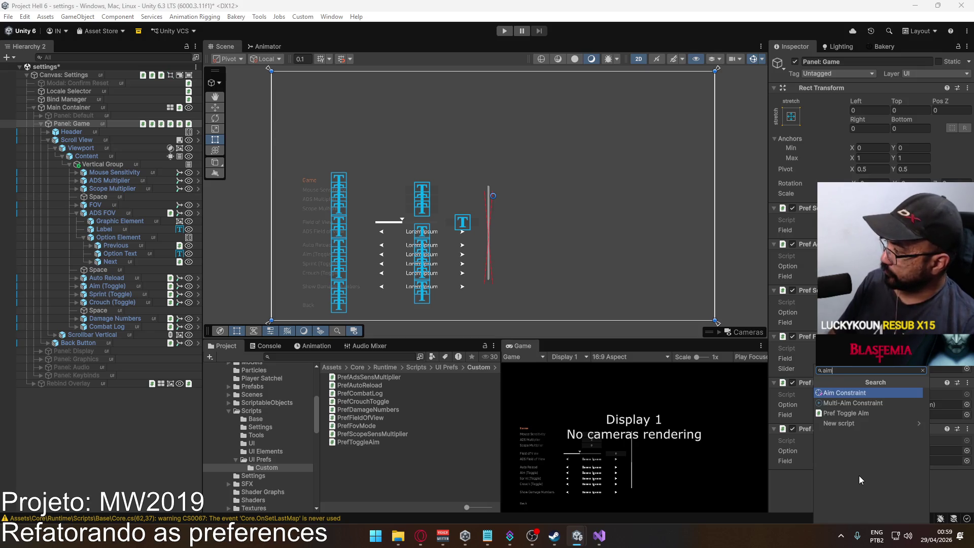
pyautogui.press('Down')
pyautogui.press('Down')
pyautogui.press('Return')
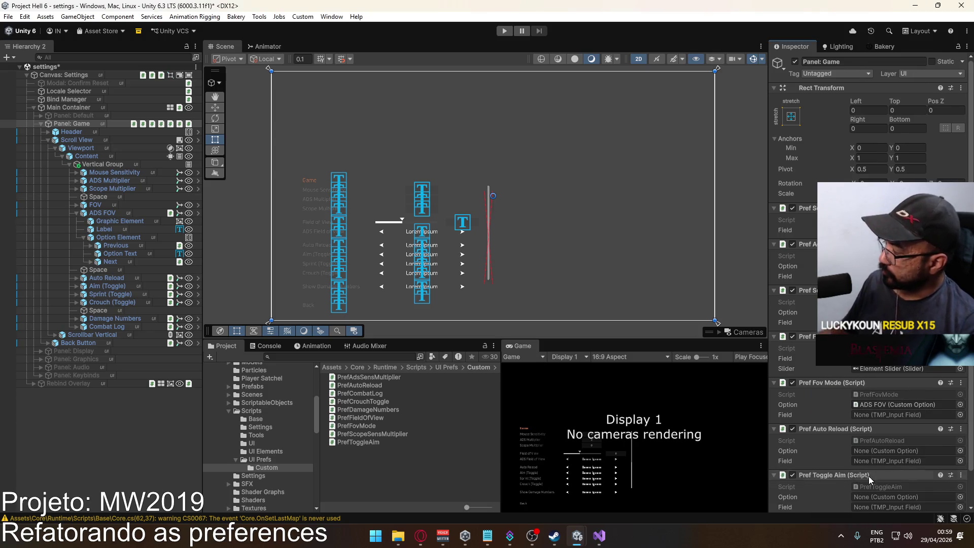
pyautogui.click(888, 501)
pyautogui.write('sprin')
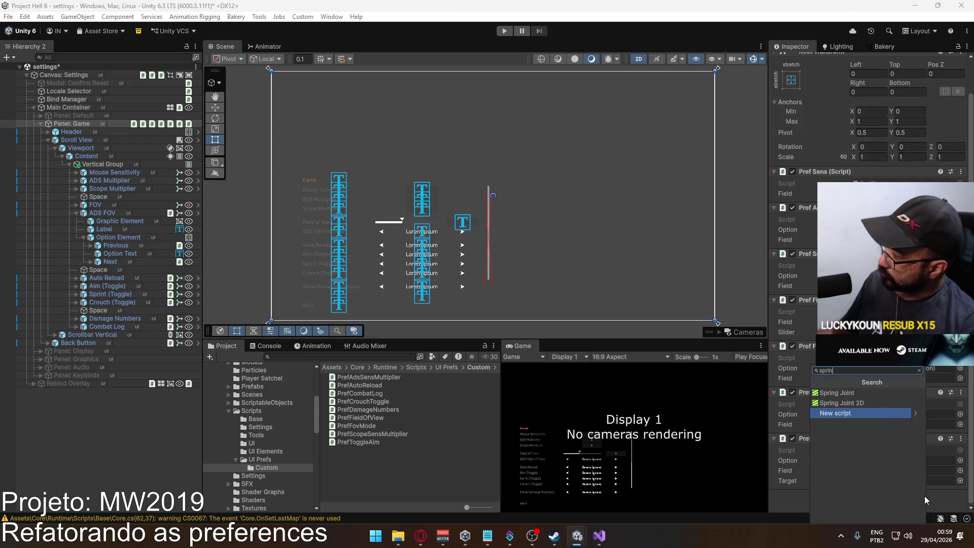
pyautogui.press('BackSpace')
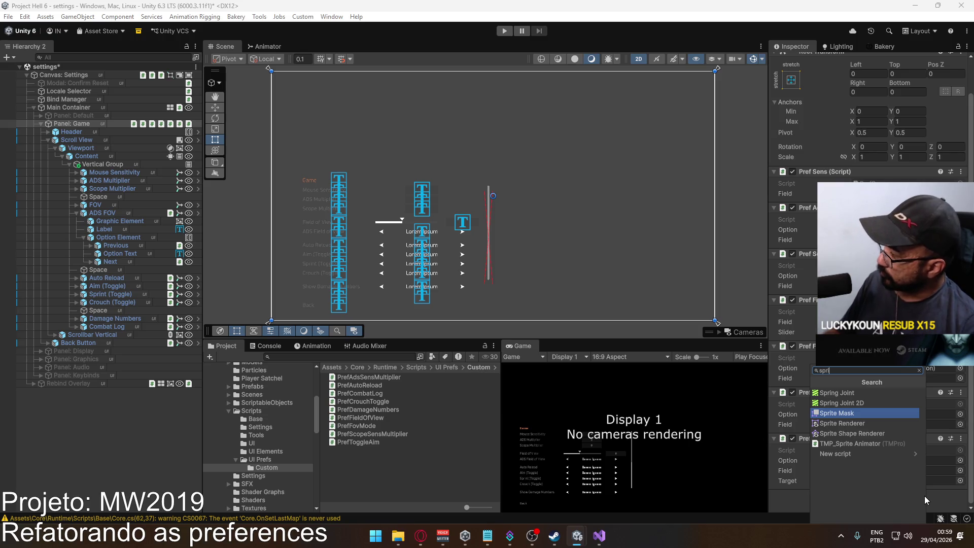
pyautogui.press('BackSpace')
pyautogui.press('BackSpace')
pyautogui.press('BackSpace')
pyautogui.write('togg')
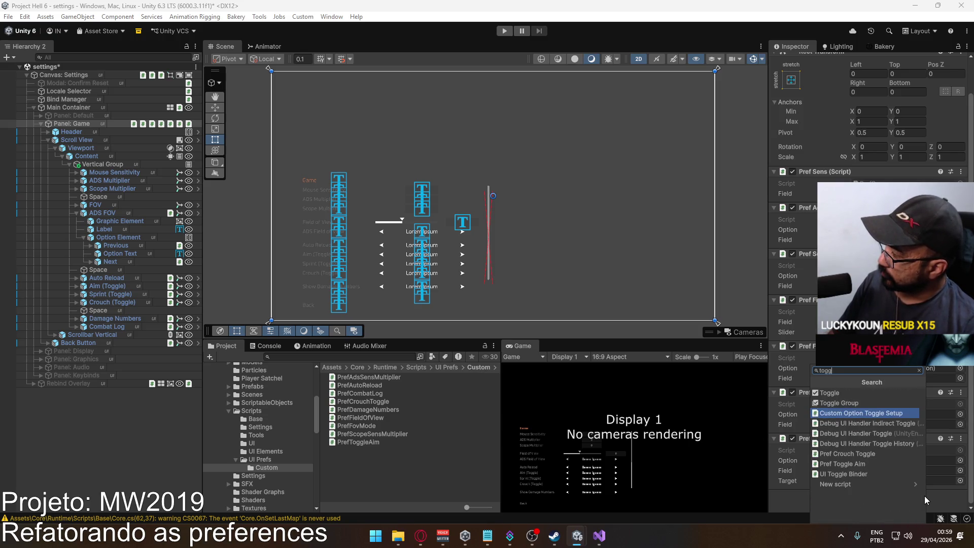
pyautogui.write('le')
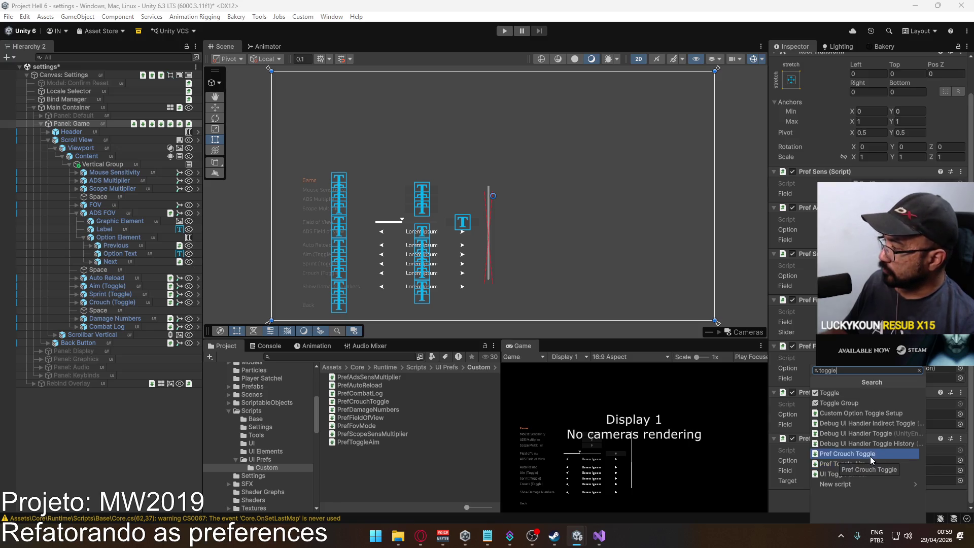
pyautogui.click(871, 454)
# Add Pref Damage Numbers and Pref Combat Log components via 'damage' and 'combat' searches
pyautogui.click(867, 499)
pyautogui.write('da')
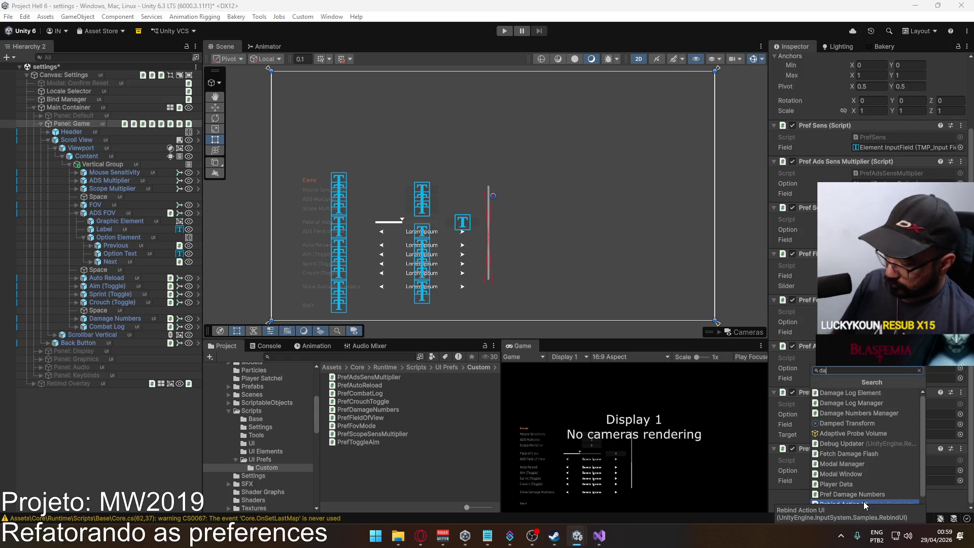
pyautogui.write('m')
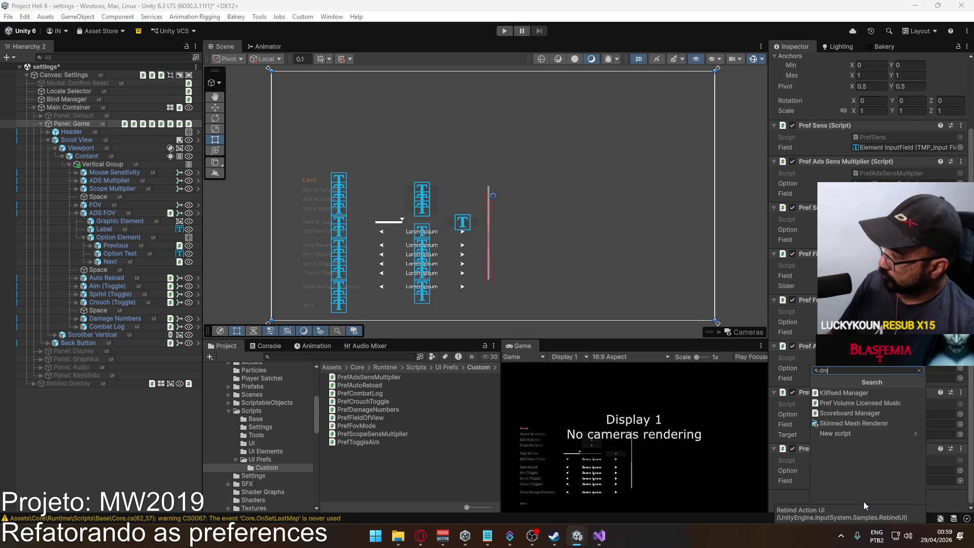
pyautogui.write('amage')
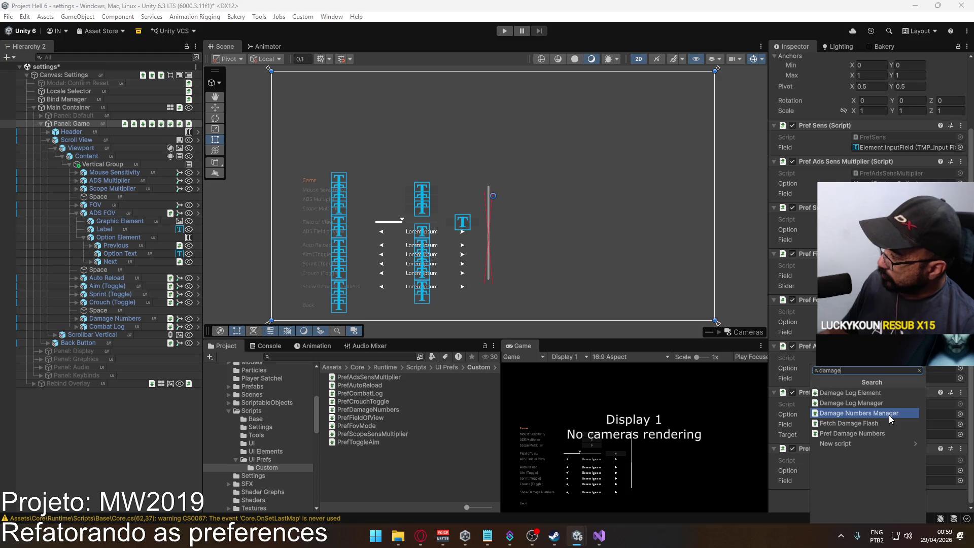
pyautogui.click(870, 435)
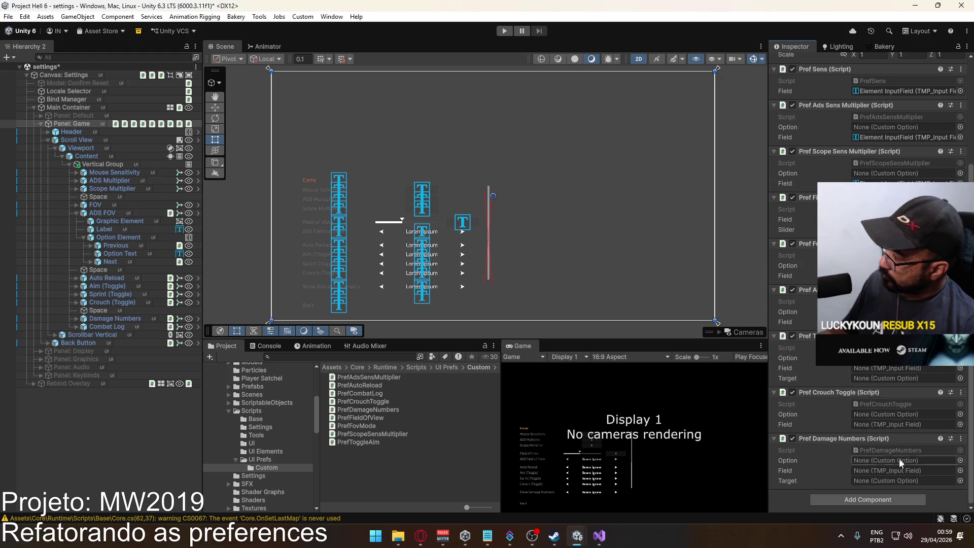
pyautogui.click(877, 501)
pyautogui.write('combat')
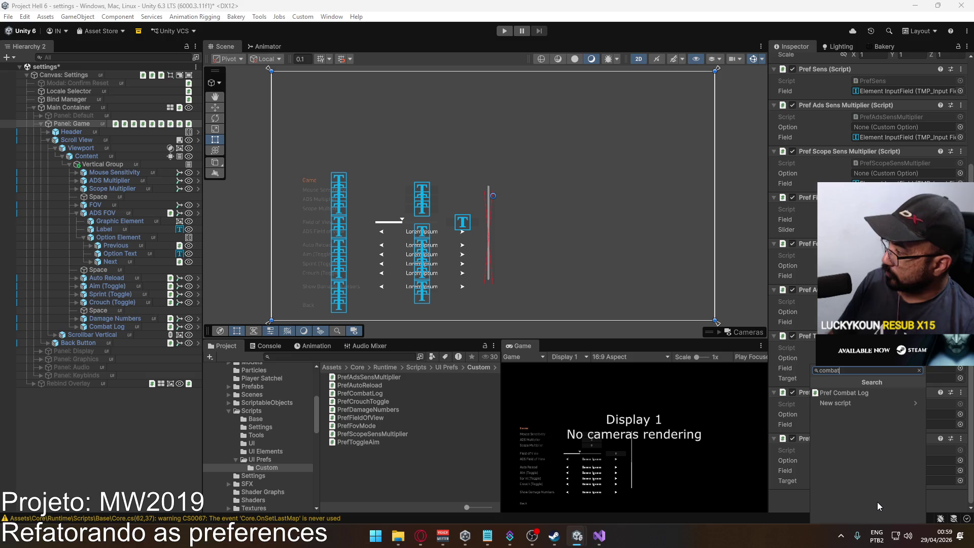
pyautogui.click(868, 395)
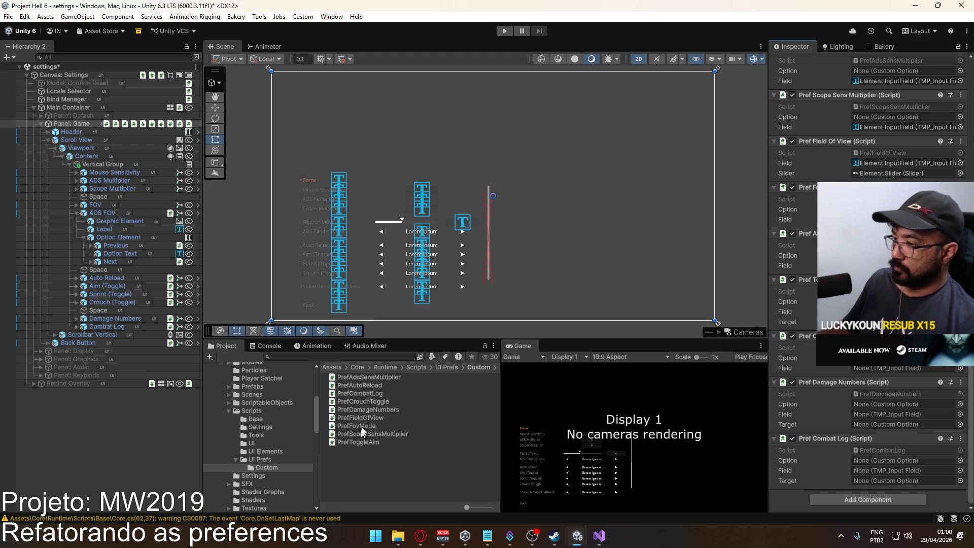
# Create a MonoBehaviour script named PrefSprintToggle in the Custom folder and open it for editing
pyautogui.rightClick(380, 476)
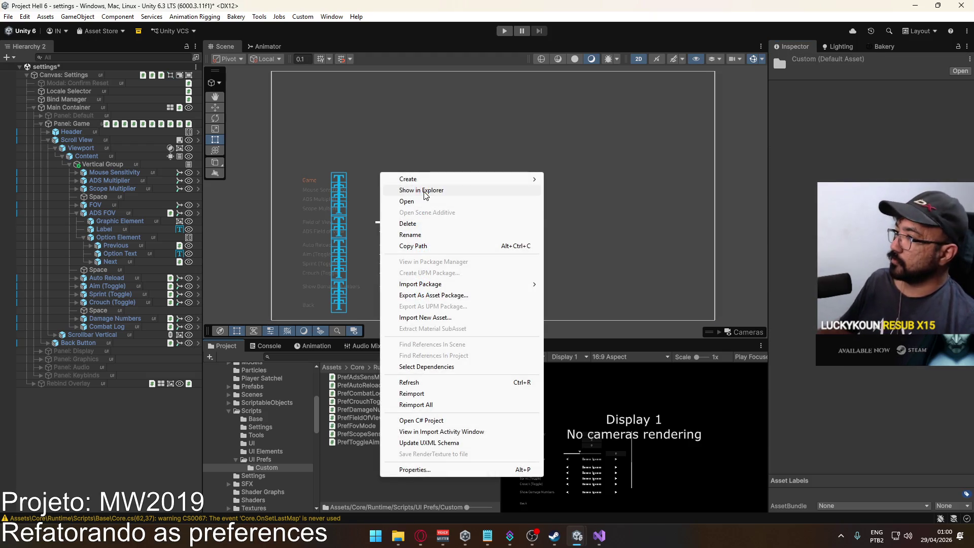
pyautogui.moveTo(426, 186)
pyautogui.click(591, 202)
pyautogui.write('PrefSprintToggle')
pyautogui.press('Return')
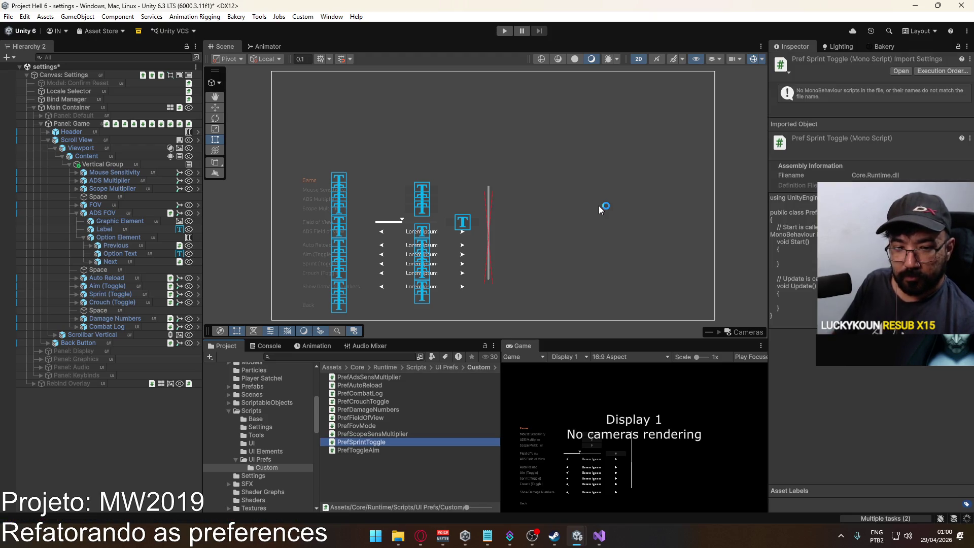
pyautogui.doubleClick(370, 441)
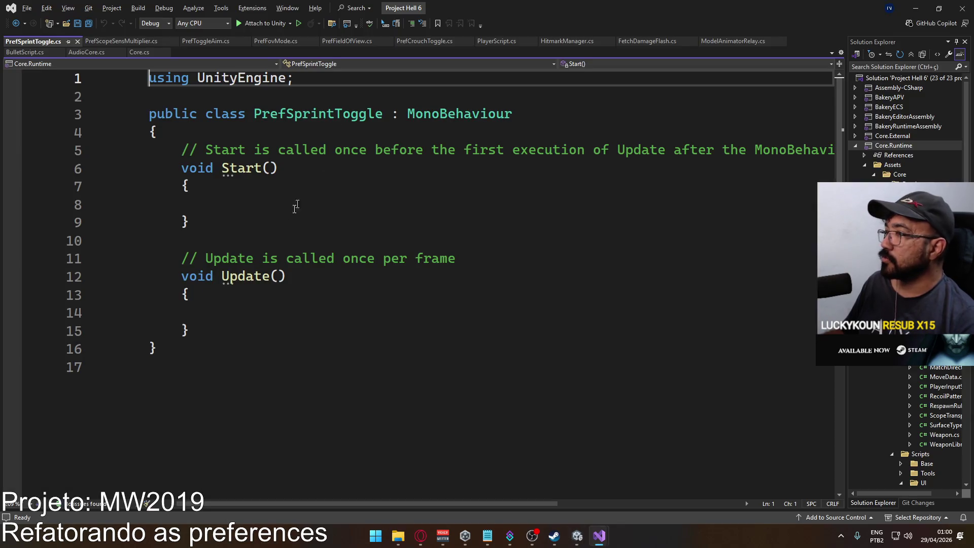
# Delete PrefSprintToggle's template Start and Update methods, change its base class to PrefGenericBase, and save
pyautogui.moveTo(188, 330)
pyautogui.mouseDown()
pyautogui.moveTo(210, 149)
pyautogui.moveTo(184, 149)
pyautogui.mouseUp()
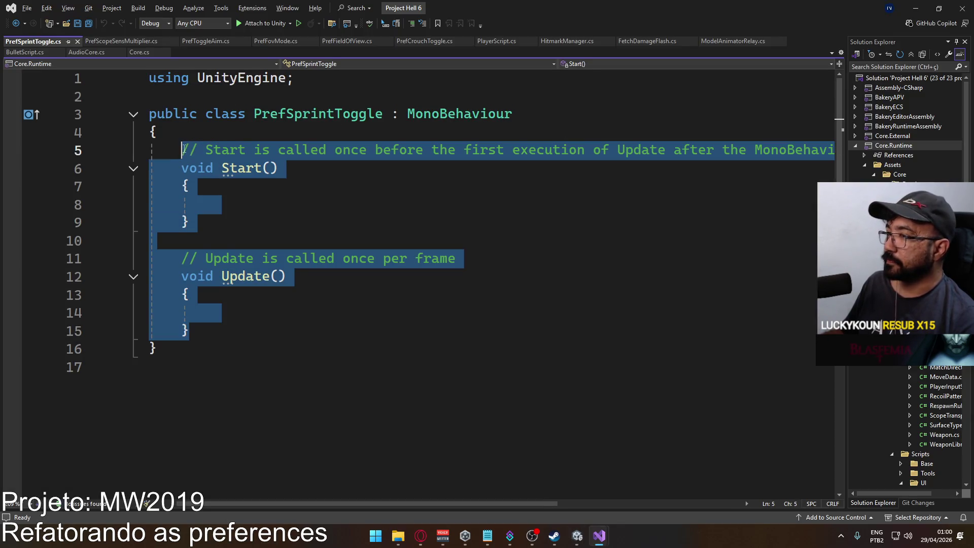
pyautogui.press('Delete')
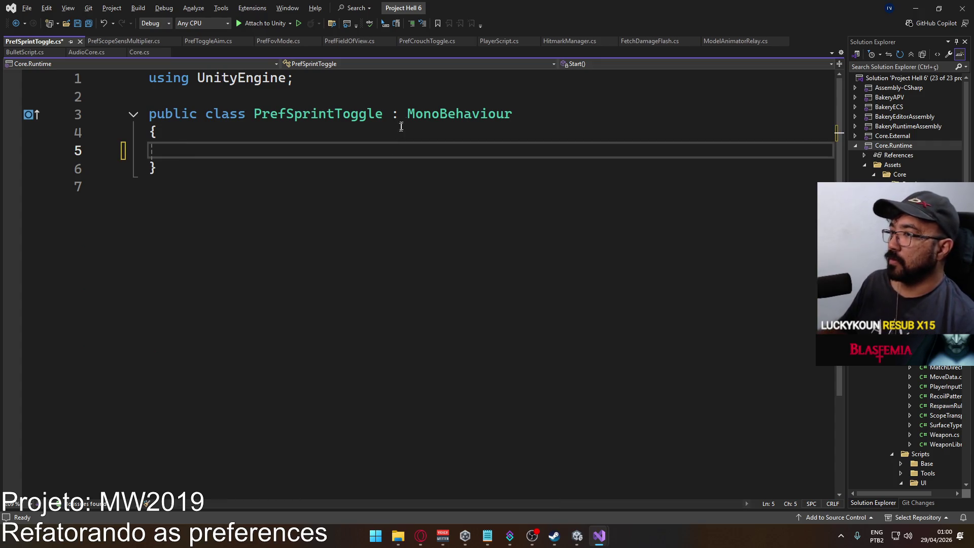
pyautogui.doubleClick(443, 113)
pyautogui.write('S')
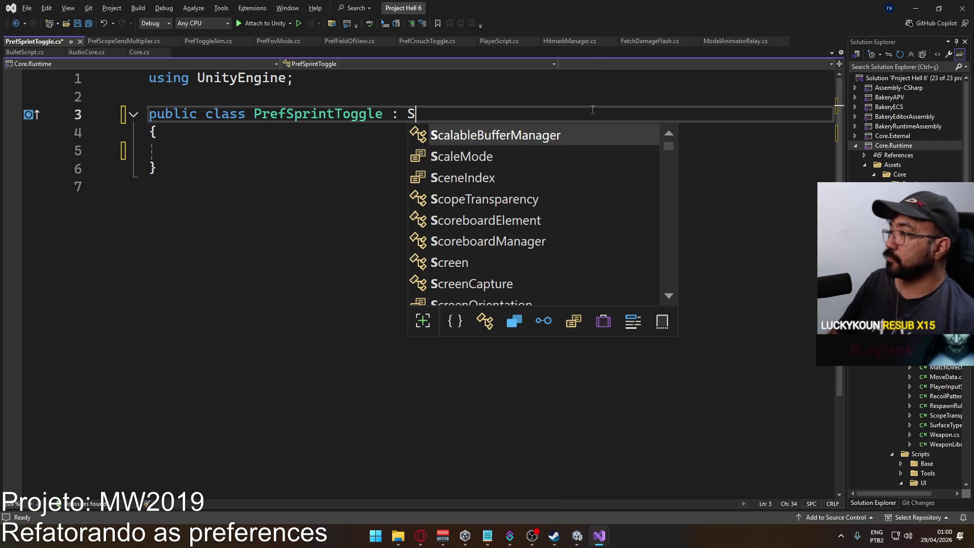
pyautogui.press('BackSpace')
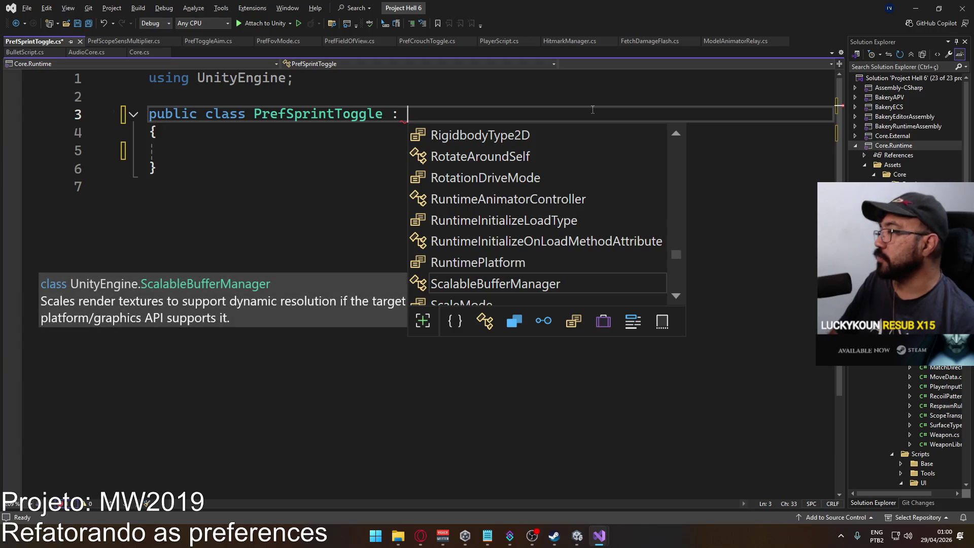
pyautogui.write('Prefge')
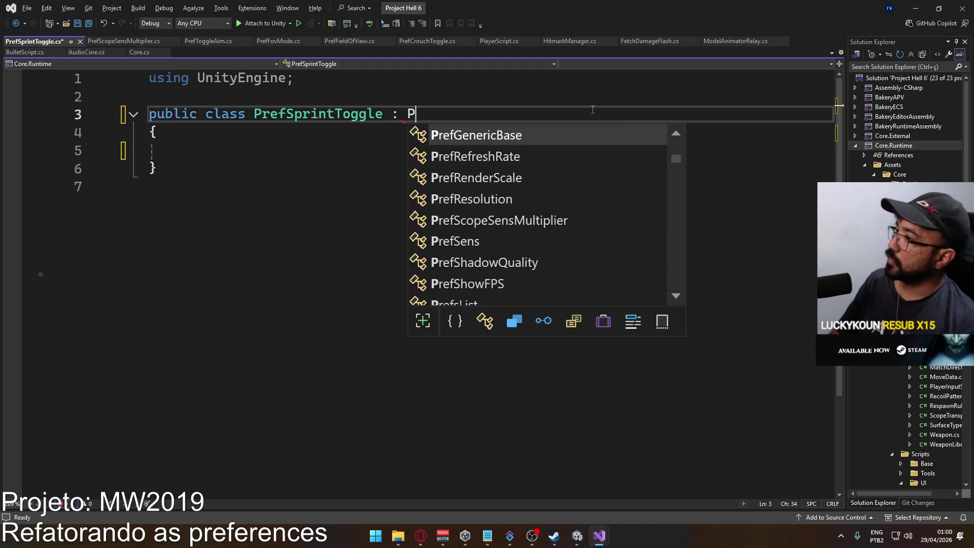
pyautogui.press('Tab')
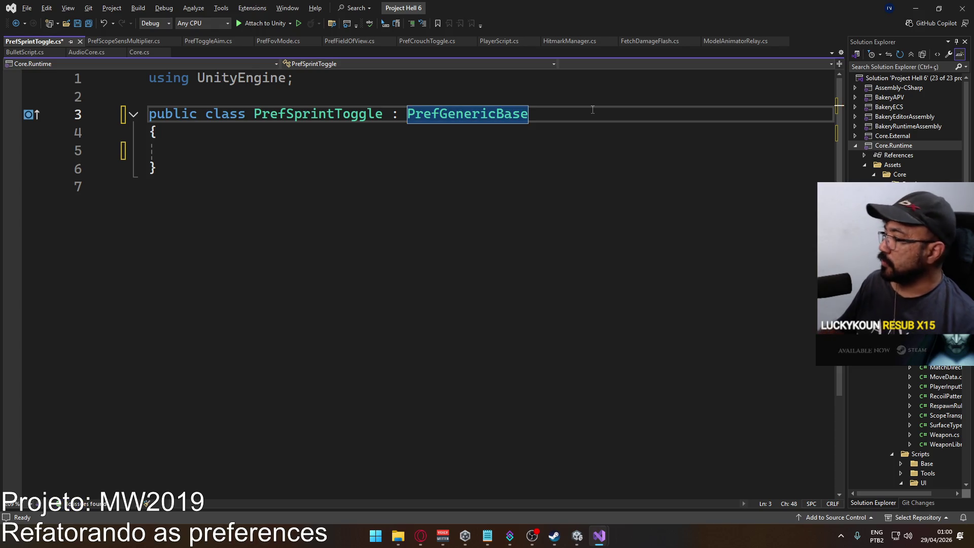
pyautogui.hotkey('ctrl', 's')
pyautogui.click(273, 154)
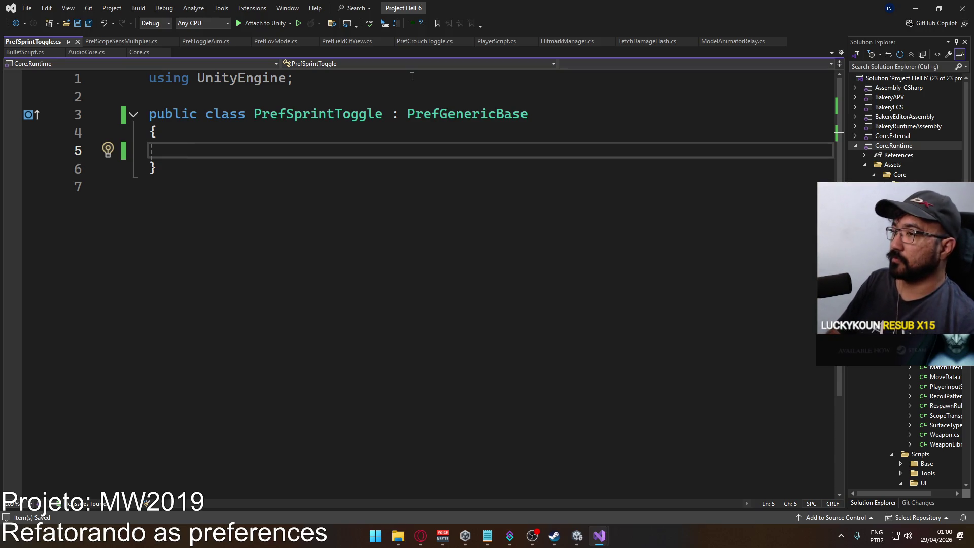
# Add an OnEnable method to PrefSprintToggle without the private modifier
pyautogui.write('void OnEn')
pyautogui.press('Tab')
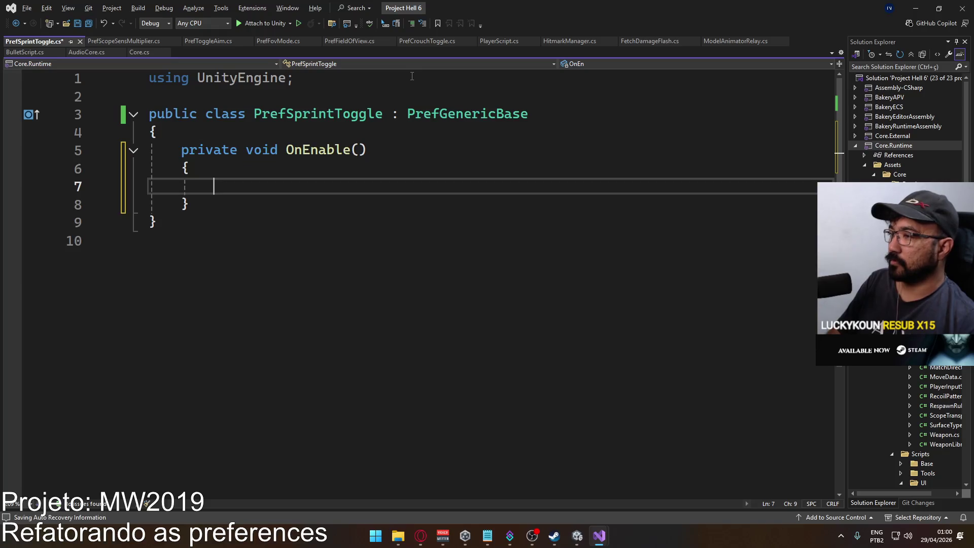
pyautogui.doubleClick(217, 150)
pyautogui.press('Delete')
pyautogui.press('Delete')
pyautogui.click(286, 190)
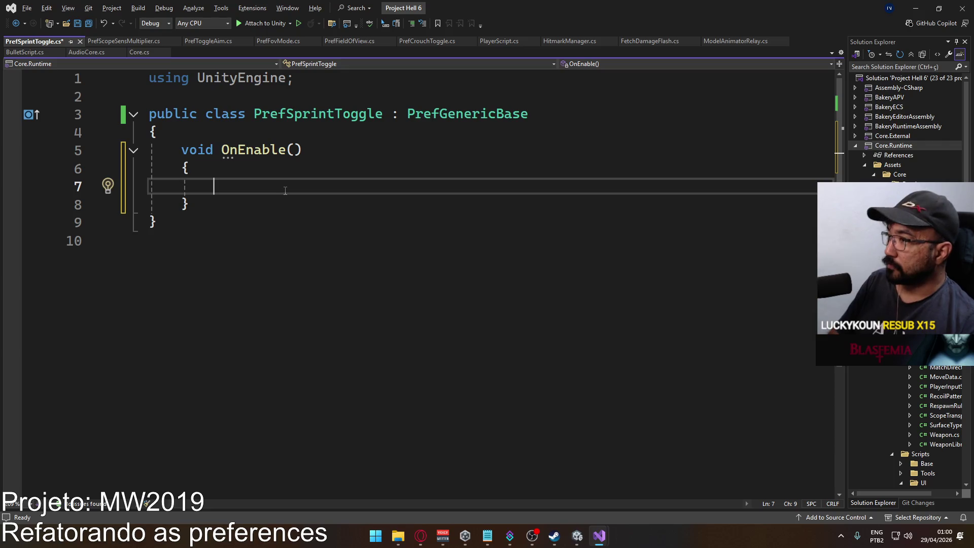
# Subscribe to Core.OnToggleSprintChanged with += inside OnEnable, generating a handler method
pyautogui.write('Core.')
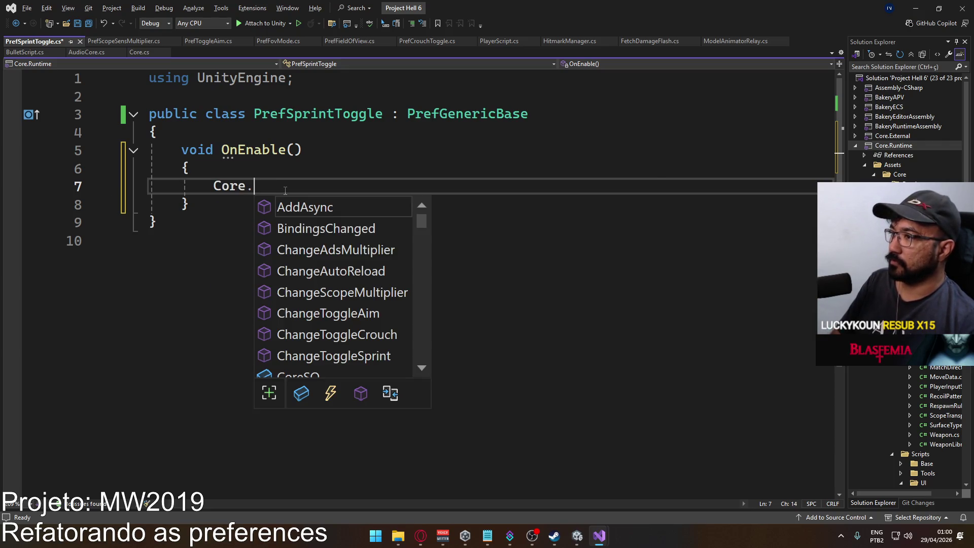
pyautogui.write('On')
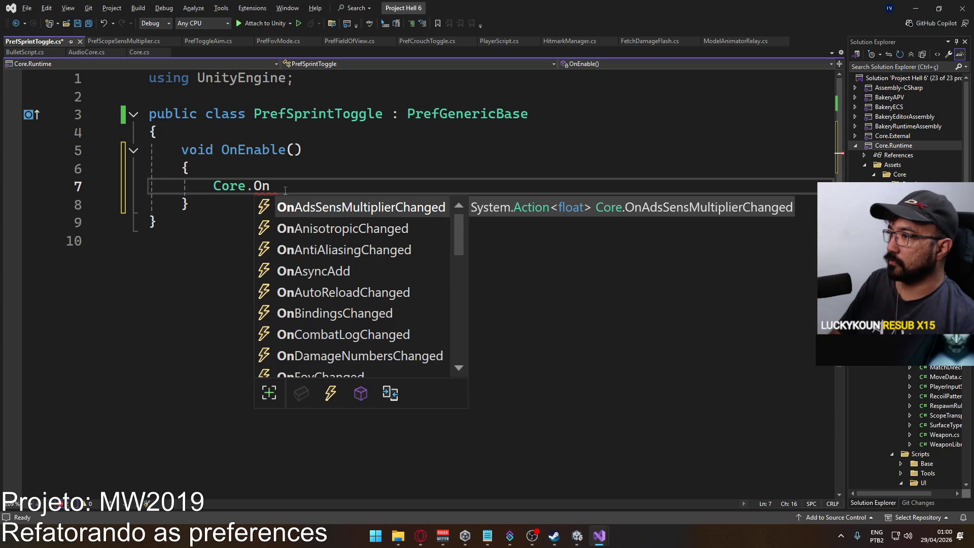
pyautogui.write('Sprin')
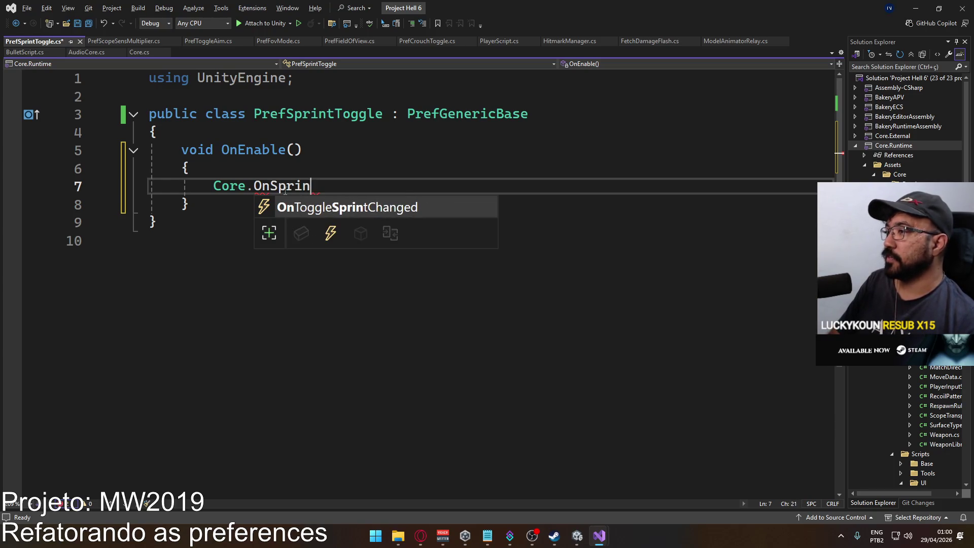
pyautogui.press('Tab')
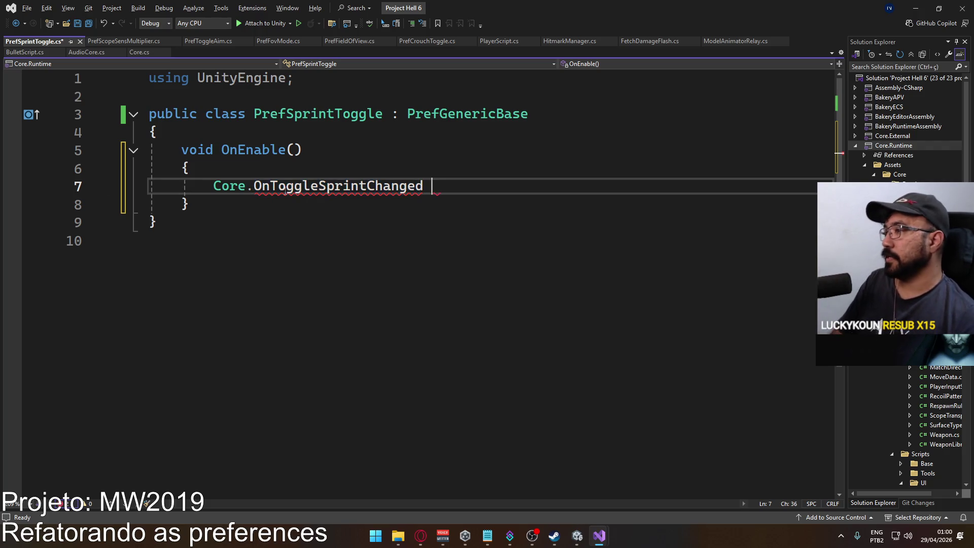
pyautogui.press('BackSpace')
pyautogui.write('=')
pyautogui.press('Tab')
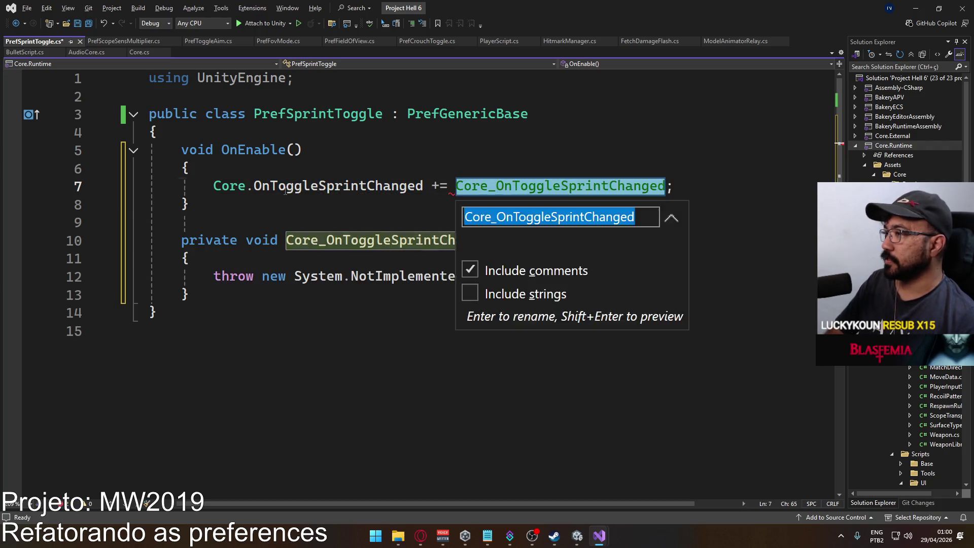
# Make the generated handler non-private, name it OnToggleSprintChanged, and rename its parameter to value
pyautogui.doubleClick(234, 242)
pyautogui.press('Delete')
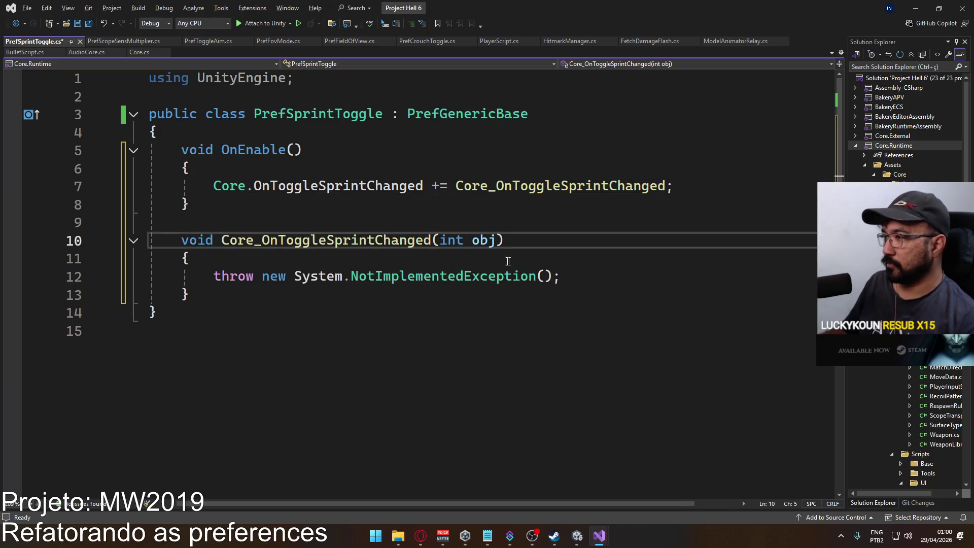
pyautogui.click(491, 186)
pyautogui.press('BackSpace')
pyautogui.press('BackSpace')
pyautogui.press('BackSpace')
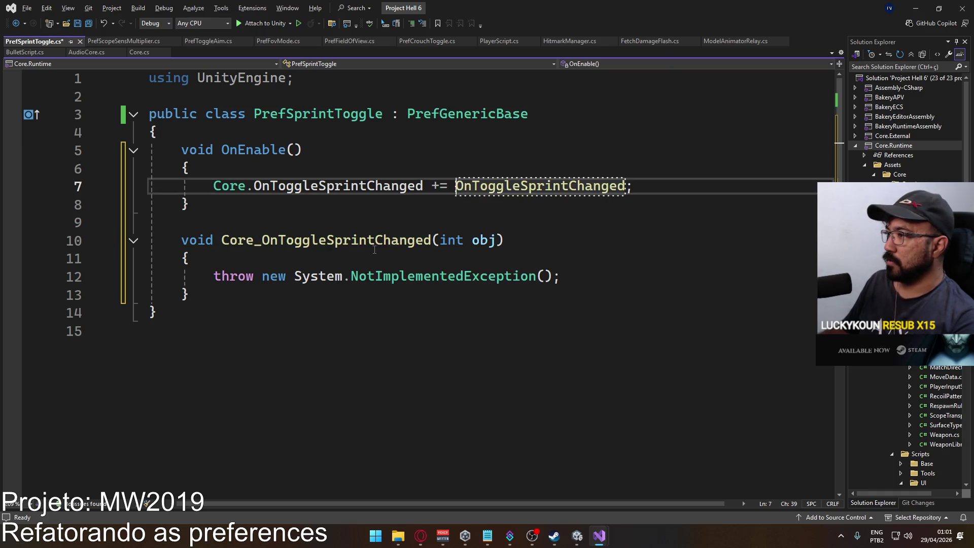
pyautogui.doubleClick(375, 242)
pyautogui.write('OnToggleSprintChanged')
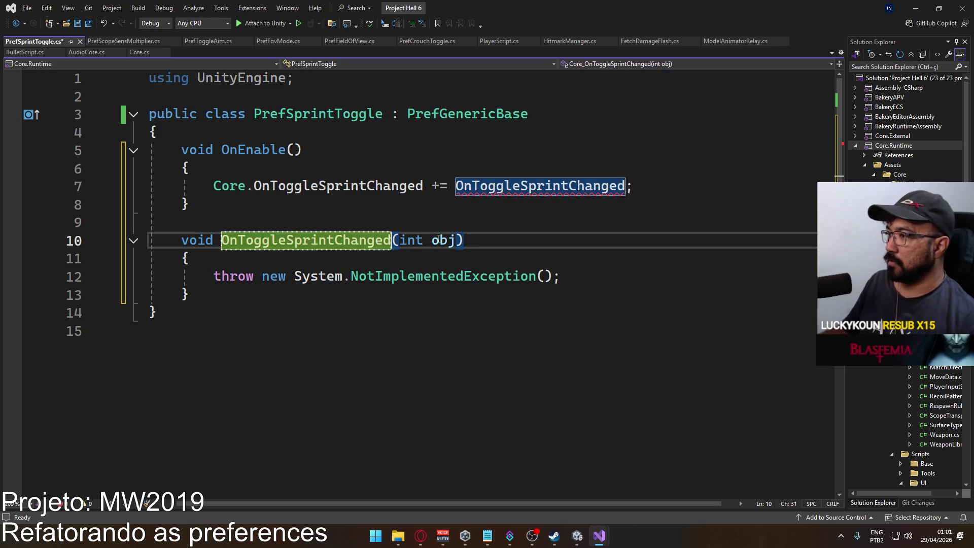
pyautogui.doubleClick(437, 240)
pyautogui.write('value')
pyautogui.click(348, 293)
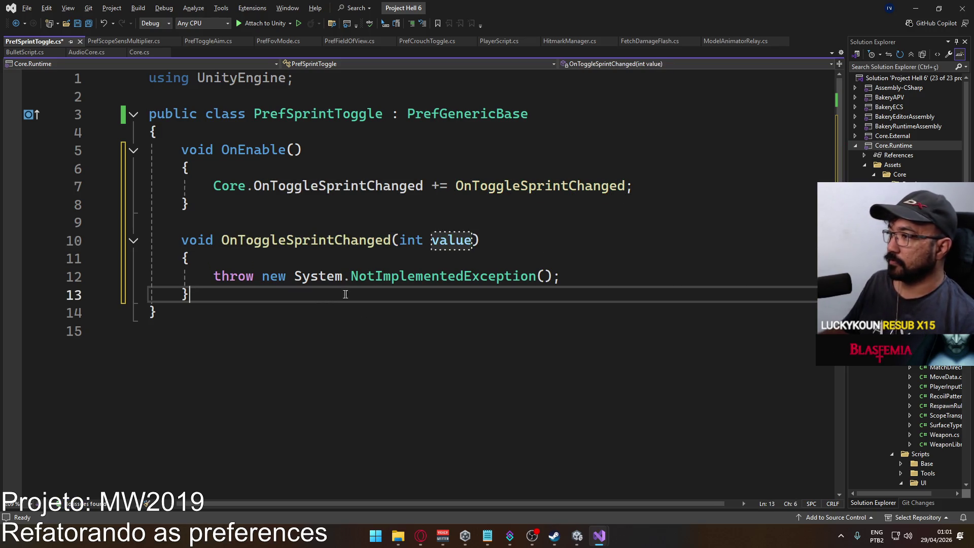
# Subscribe OnValueReceived instead and delete the generated handler method
pyautogui.doubleClick(563, 196)
pyautogui.write('OnValu')
pyautogui.press('Tab')
pyautogui.click(505, 239)
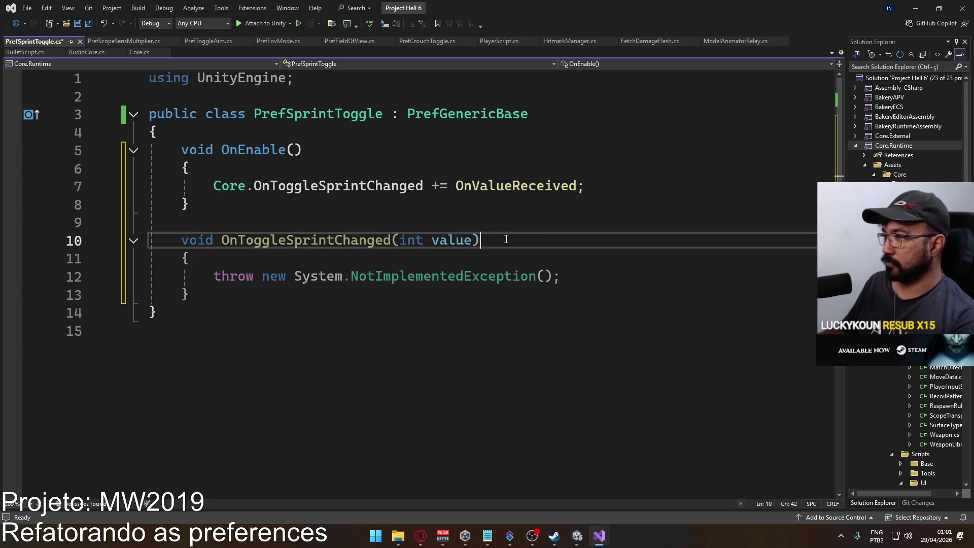
pyautogui.hotkey('ctrl', 'shift', 'l')
pyautogui.hotkey('ctrl', 'shift', 'l')
pyautogui.hotkey('ctrl', 'shift', 'l')
pyautogui.click(504, 203)
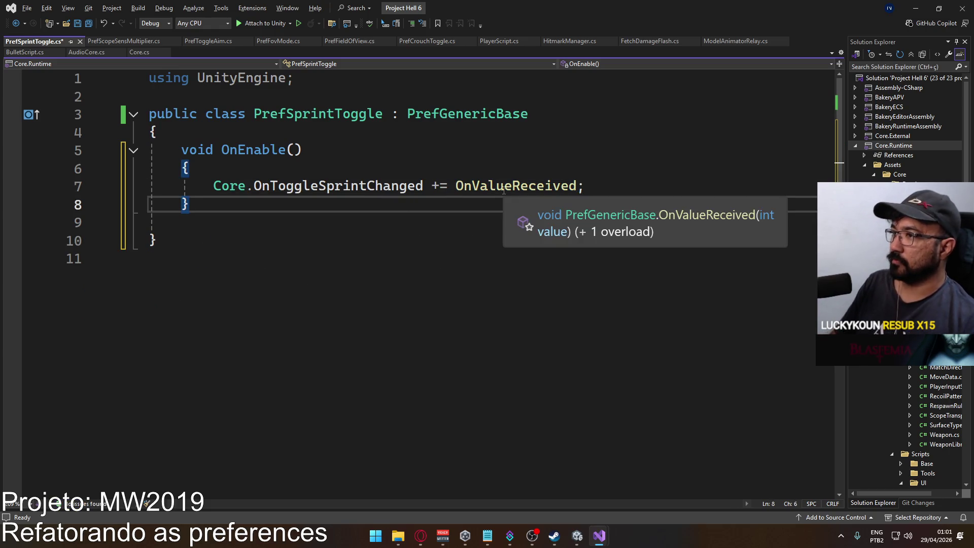
# Add an OnDisable method below OnEnable, without the private modifier
pyautogui.press('Return')
pyautogui.press('Return')
pyautogui.write('void OnDI')
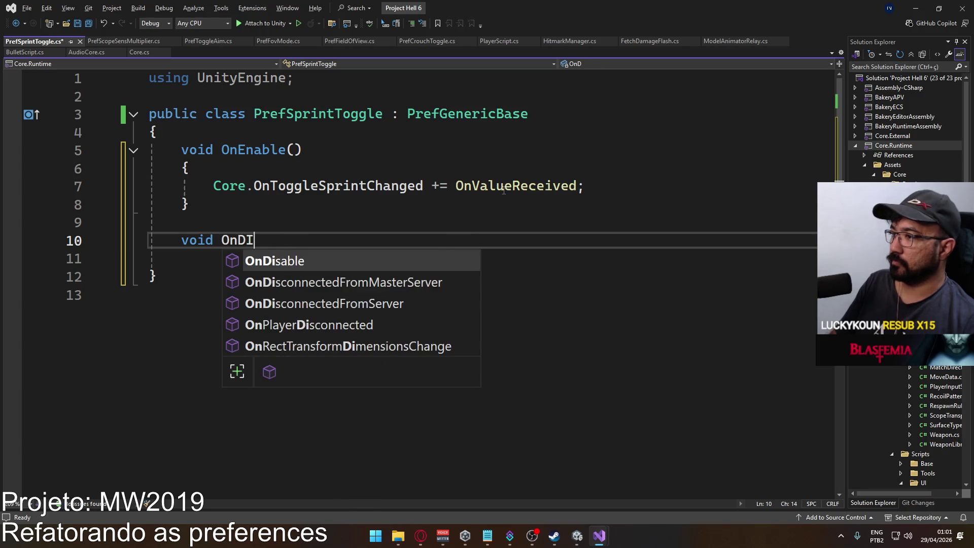
pyautogui.press('Tab')
pyautogui.click(208, 240)
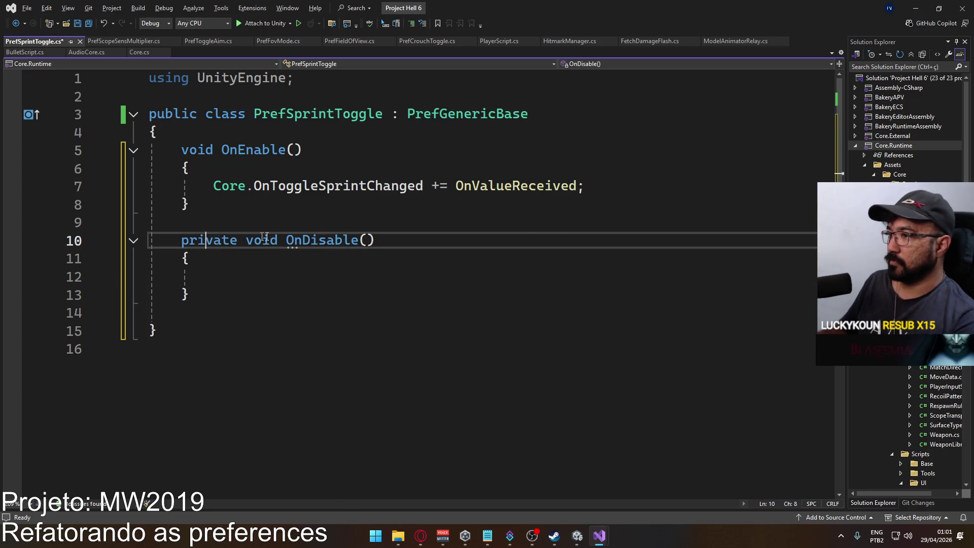
pyautogui.press('Delete')
pyautogui.press('Delete')
pyautogui.press('Delete')
pyautogui.press('BackSpace')
pyautogui.press('BackSpace')
pyautogui.press('Delete')
pyautogui.press('Delete')
pyautogui.press('Delete')
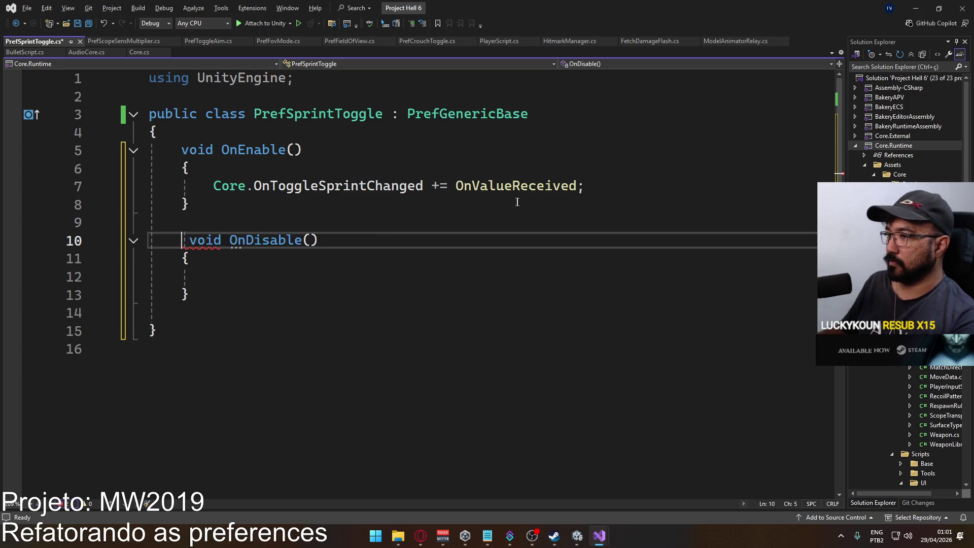
pyautogui.press('Delete')
# Copy the subscription line into OnDisable, change += to -=, and save
pyautogui.moveTo(584, 189); pyautogui.dragTo(217, 189)
pyautogui.hotkey('ctrl', 'c')
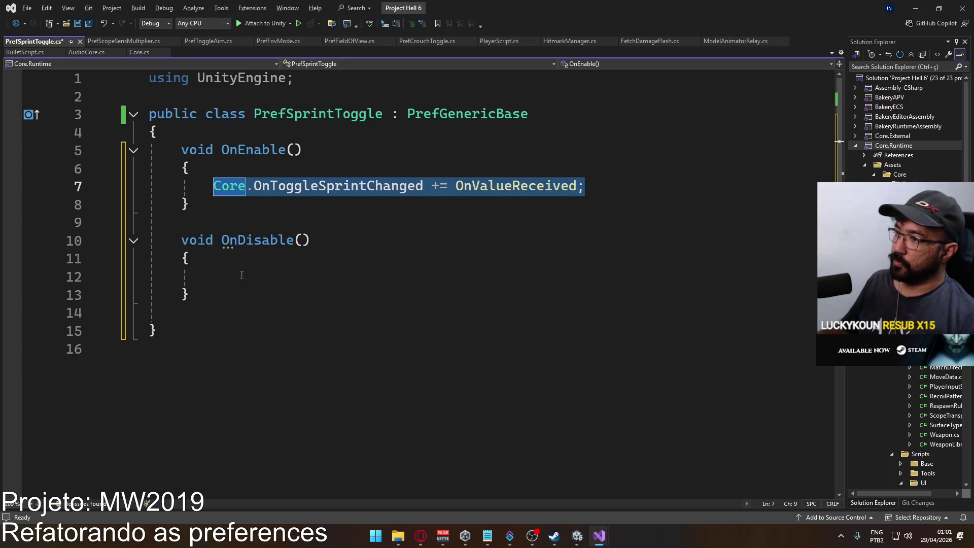
pyautogui.click(213, 276)
pyautogui.hotkey('ctrl', 'v')
pyautogui.click(440, 276)
pyautogui.hotkey('shift', 'Left')
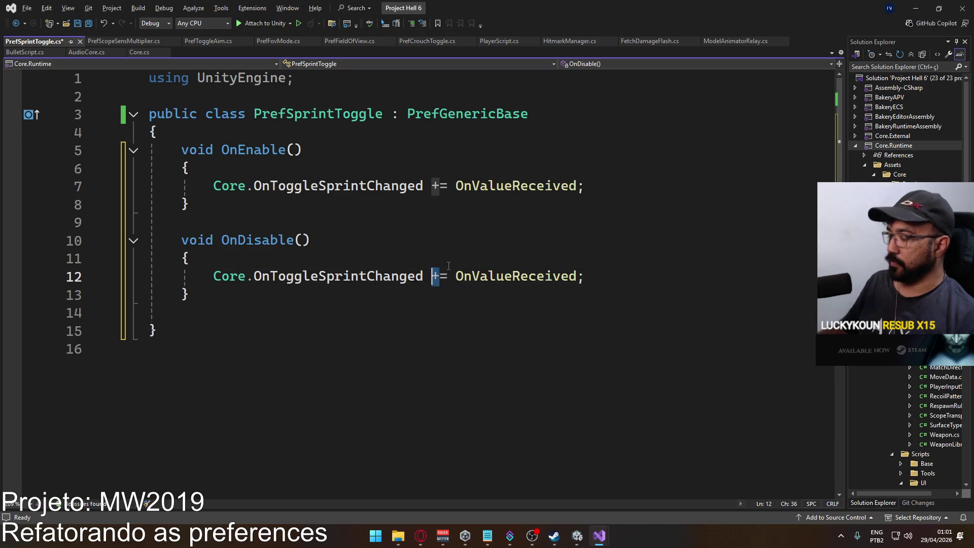
pyautogui.write('-')
pyautogui.hotkey('ctrl', 's')
# Add new lines in OnEnable and begin an _option.SetIndex call
pyautogui.click(644, 186)
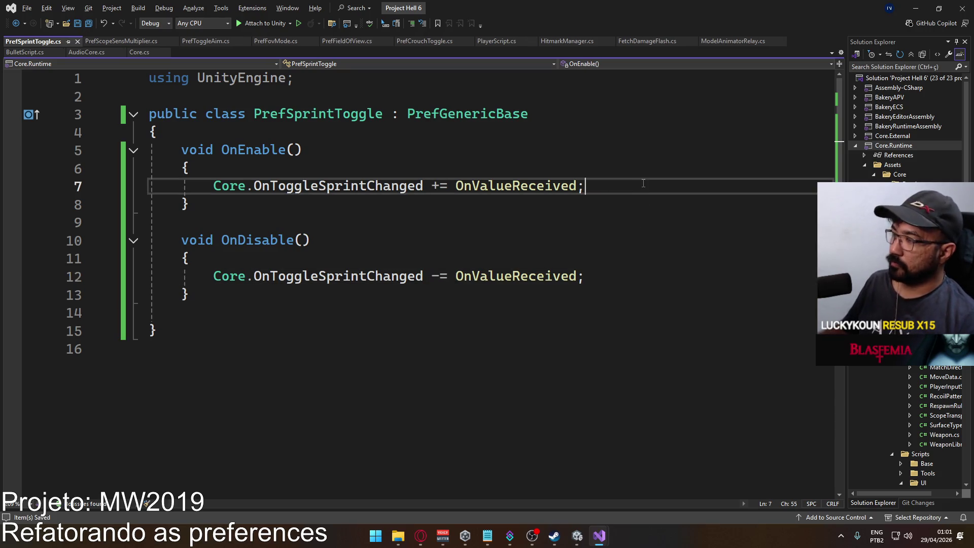
pyautogui.press('Return')
pyautogui.write('Core.')
pyautogui.press('BackSpace')
pyautogui.press('BackSpace')
pyautogui.press('BackSpace')
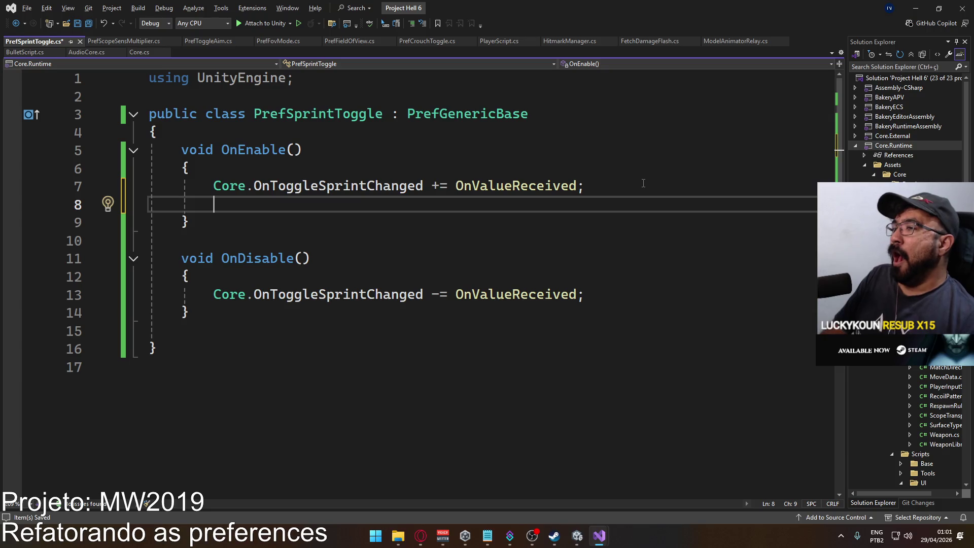
pyautogui.press('Return')
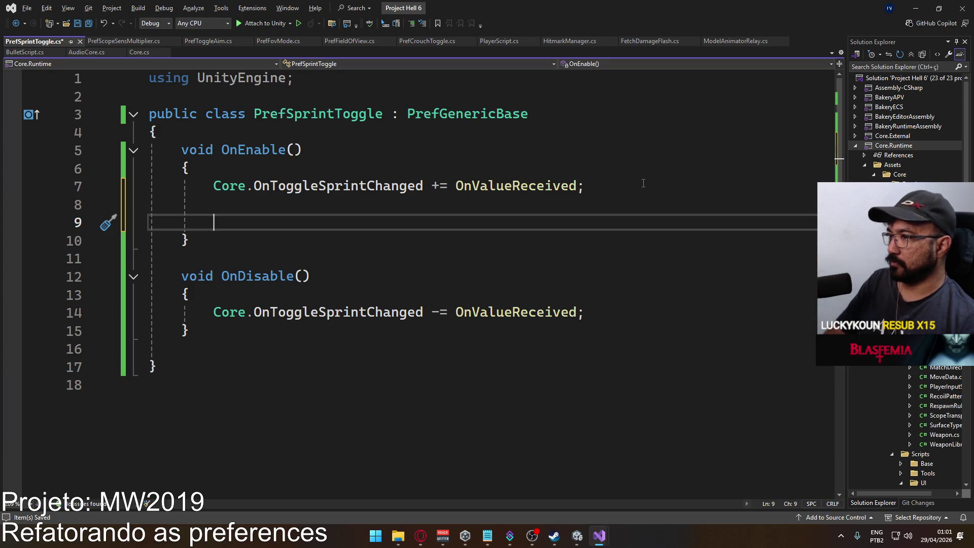
pyautogui.write('_option.')
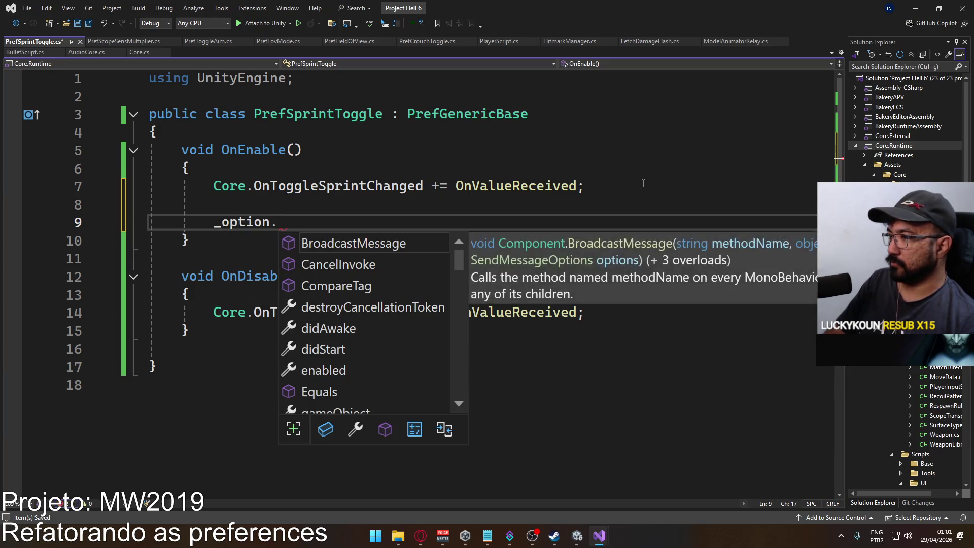
pyautogui.write('SetIn')
# Call _option.SetIndexWithoutNotify with PlayerPrefs.GetInt on the CustomPrefs._TOGGLESPRINT key
pyautogui.press('Down')
pyautogui.press('Tab')
pyautogui.write('(')
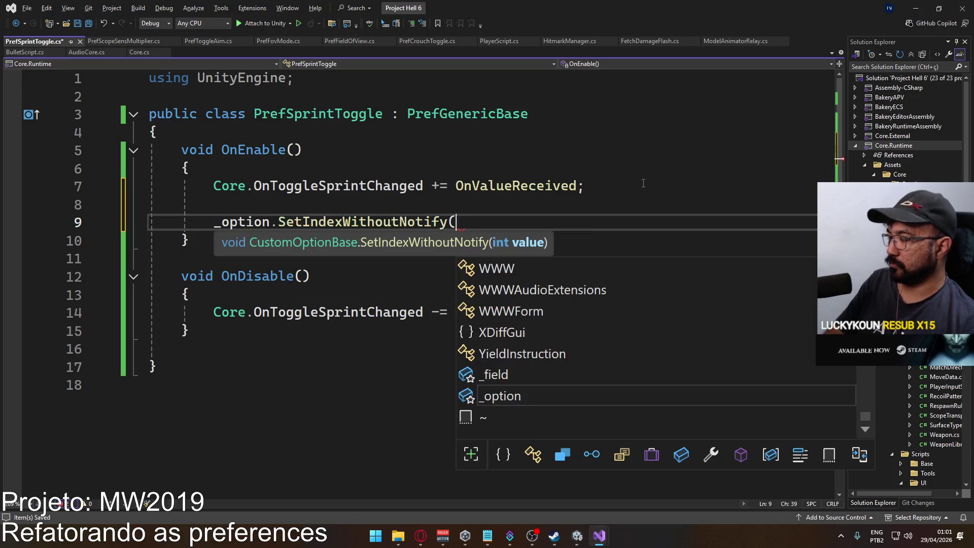
pyautogui.write('Playerpre.')
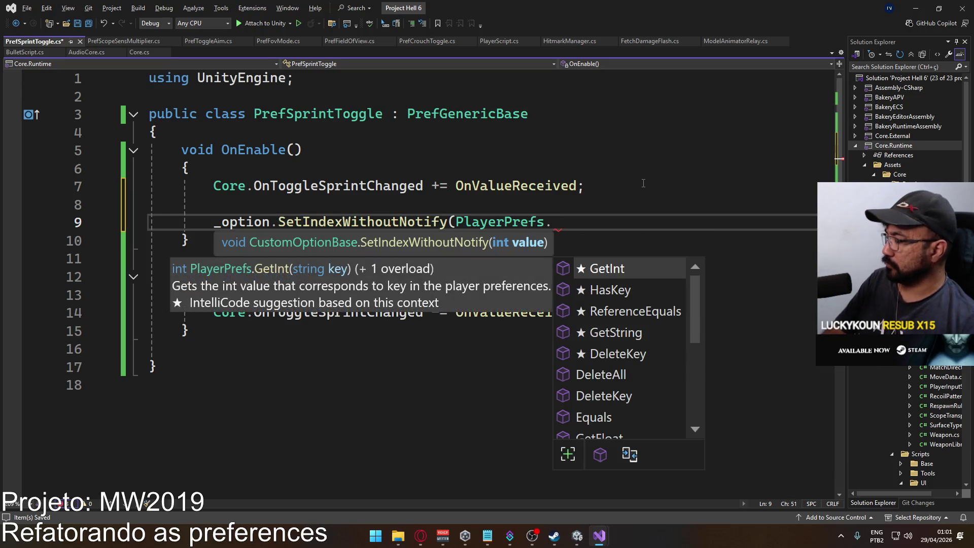
pyautogui.write('get')
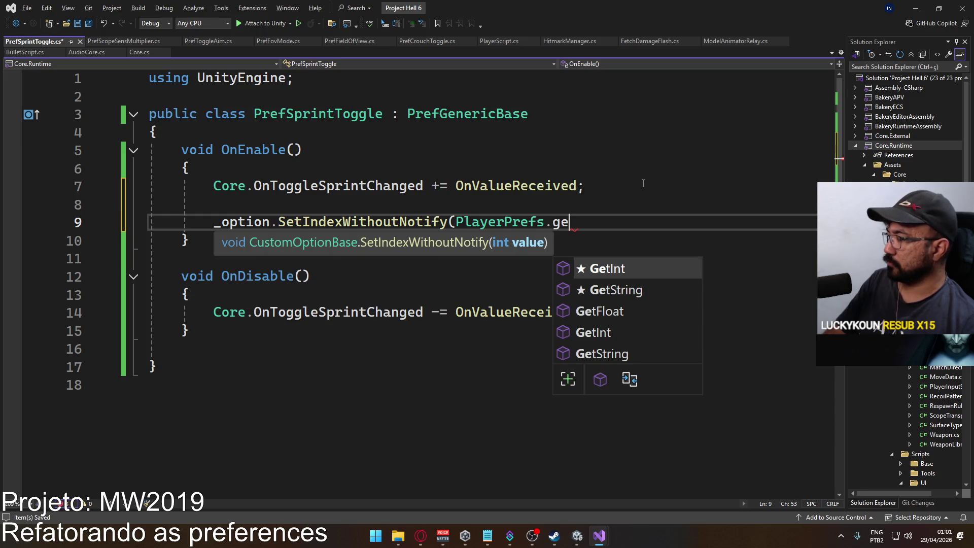
pyautogui.press('BackSpace')
pyautogui.press('BackSpace')
pyautogui.press('BackSpace')
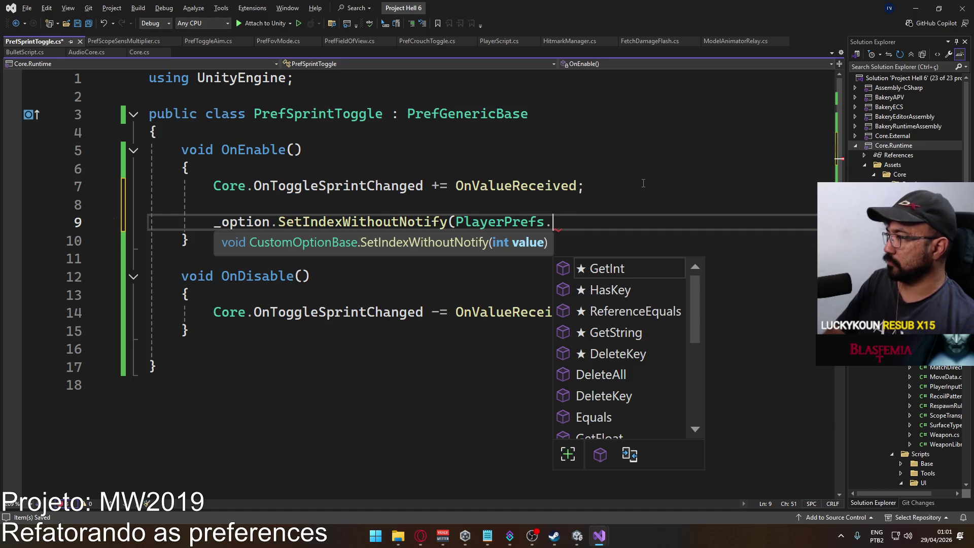
pyautogui.write('get')
pyautogui.press('Tab')
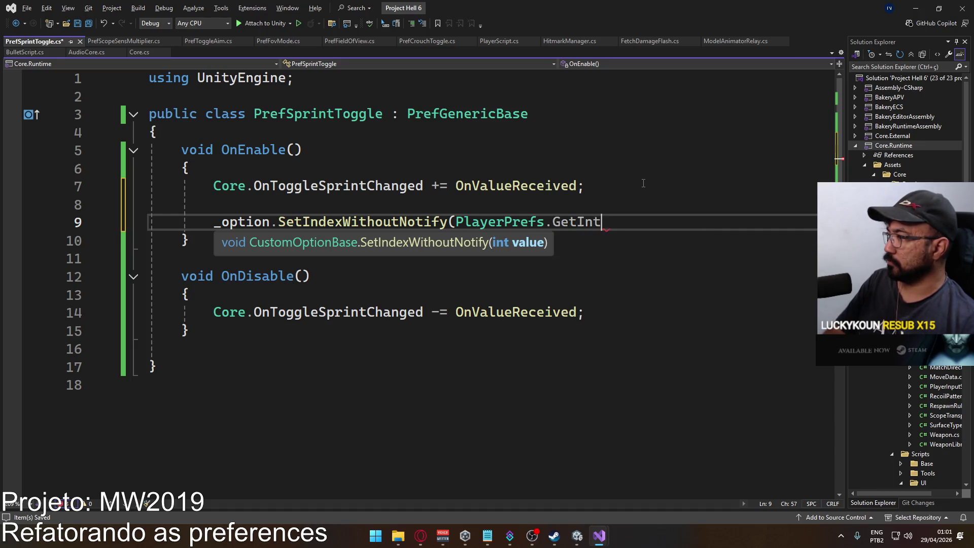
pyautogui.write('(CustomPrefs.')
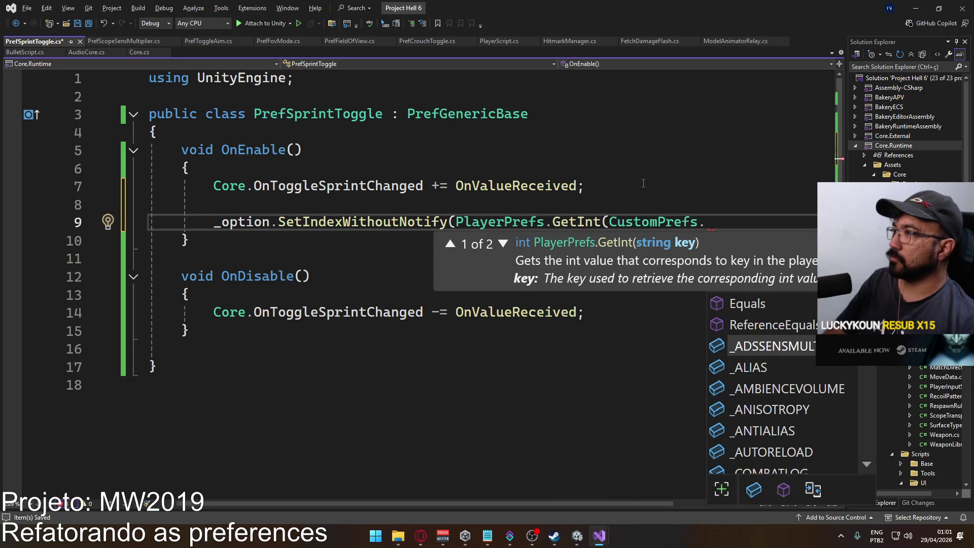
pyautogui.write('spr')
pyautogui.press('Tab')
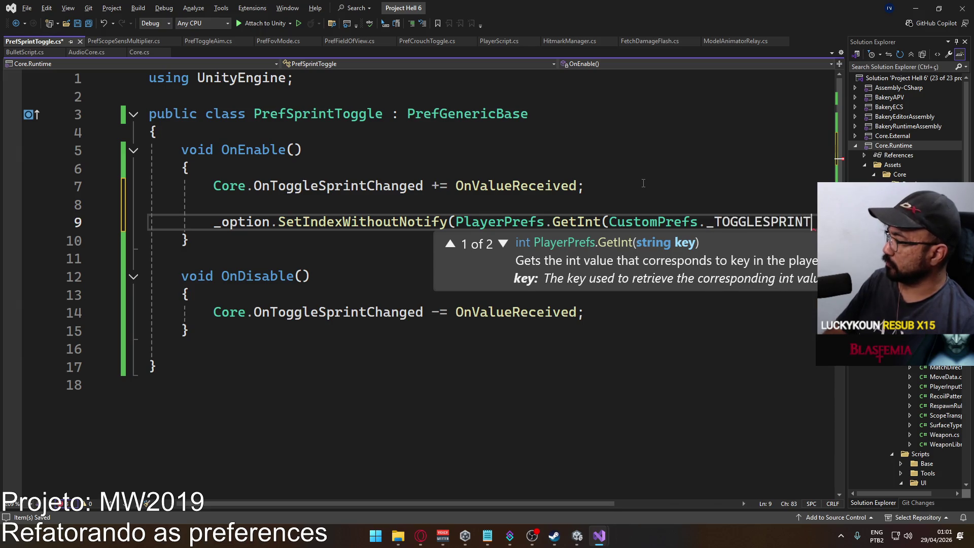
# Pass CustomPrefs._DEFAULTTOGGLESPRINT as the default, close the call, and save the script
pyautogui.write(',')
pyautogui.write(' Custompr')
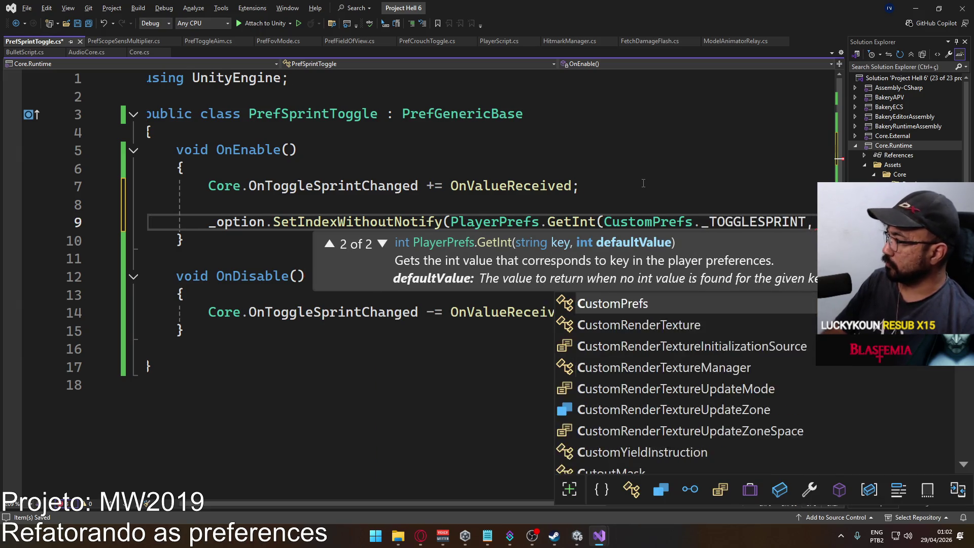
pyautogui.write('._DEF')
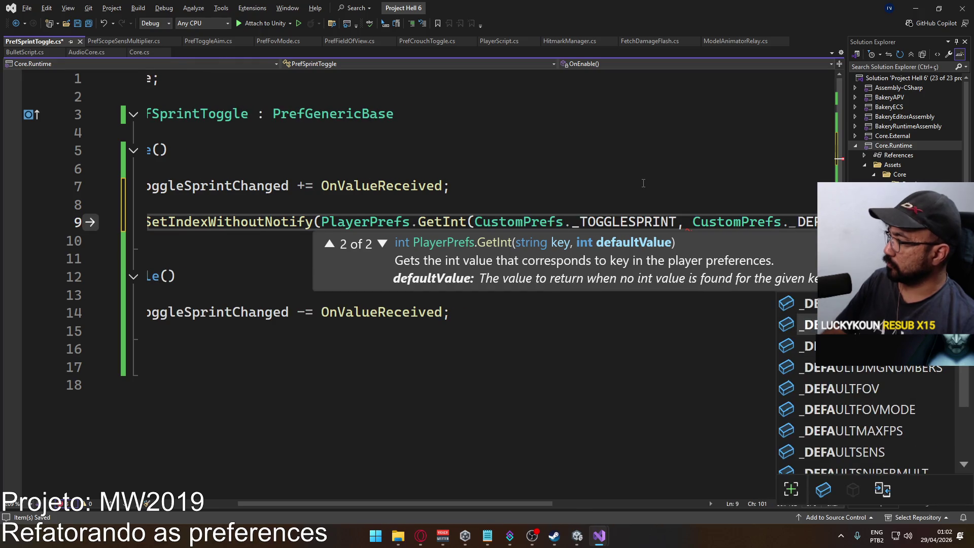
pyautogui.write('AUL')
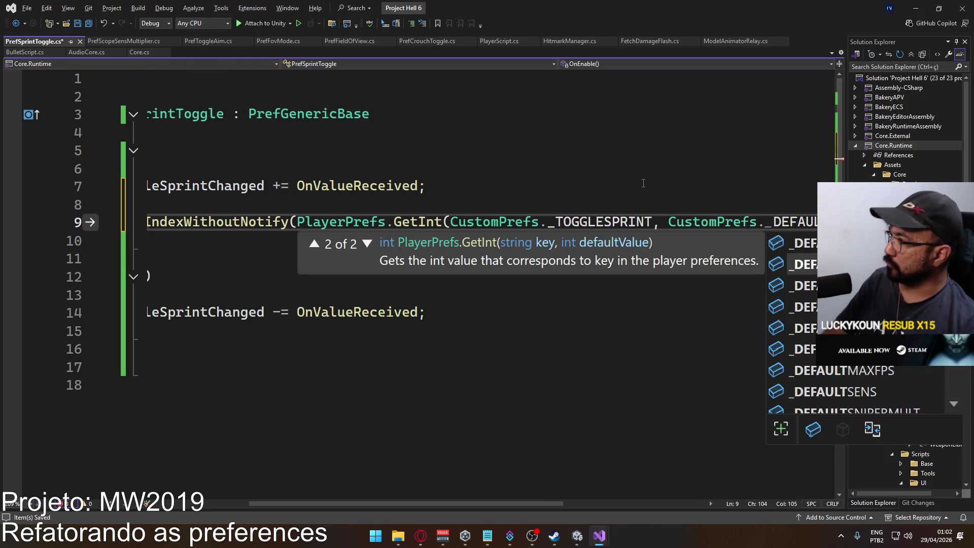
pyautogui.press('BackSpace')
pyautogui.press('BackSpace')
pyautogui.press('BackSpace')
pyautogui.write('defaultspr')
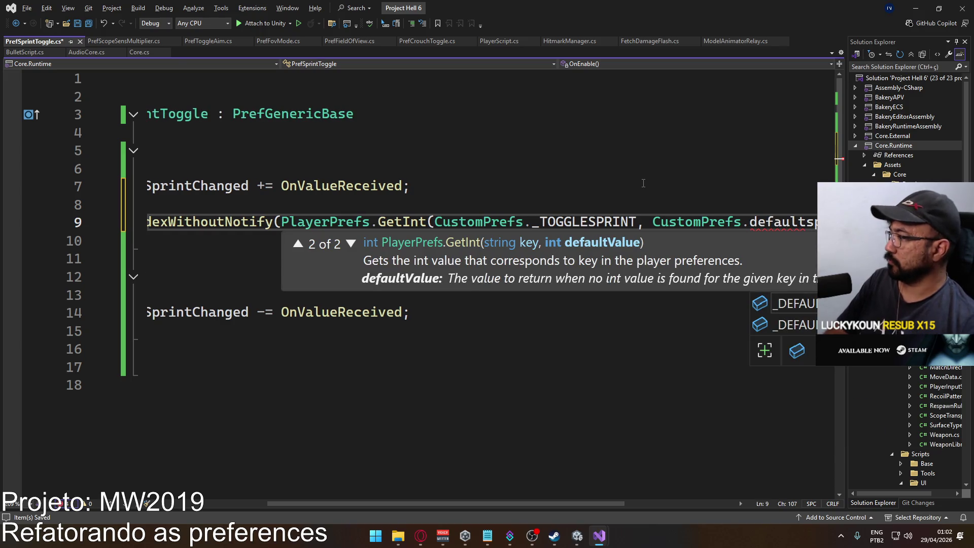
pyautogui.press('BackSpace')
pyautogui.write('s')
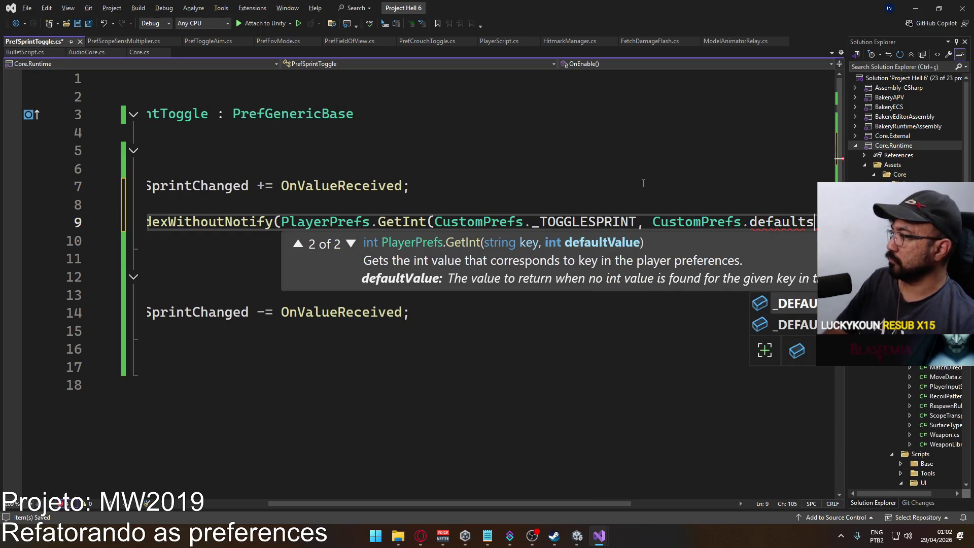
pyautogui.press('BackSpace')
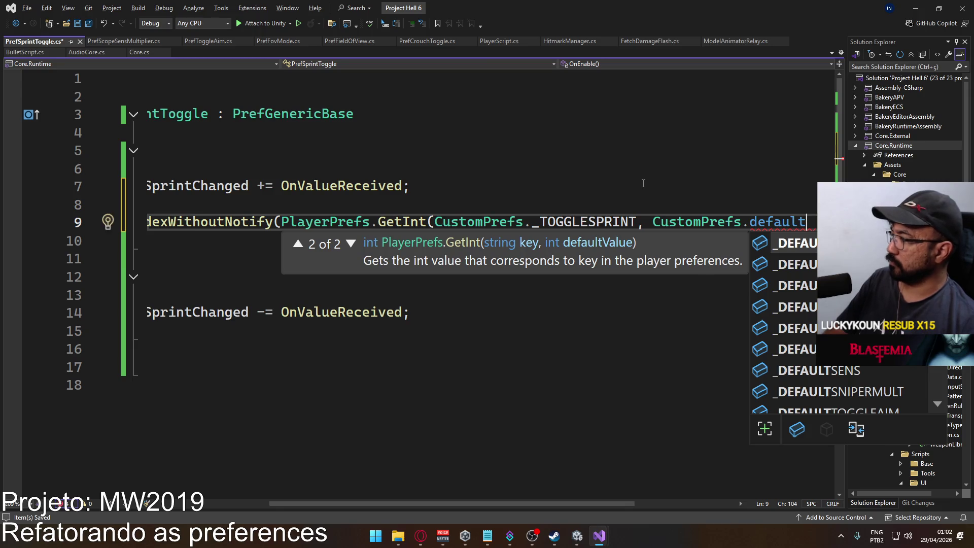
pyautogui.write('to')
pyautogui.press('Down')
pyautogui.press('Tab')
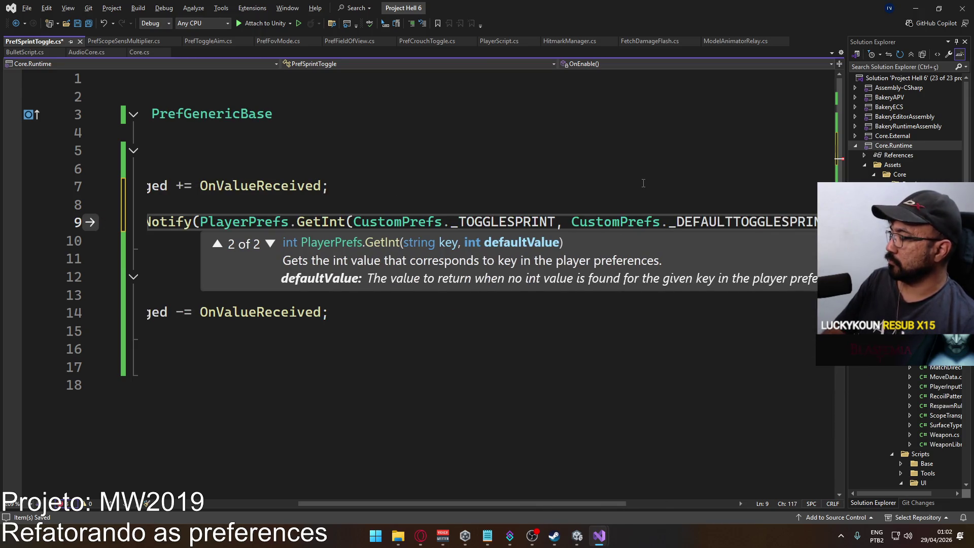
pyautogui.write('));')
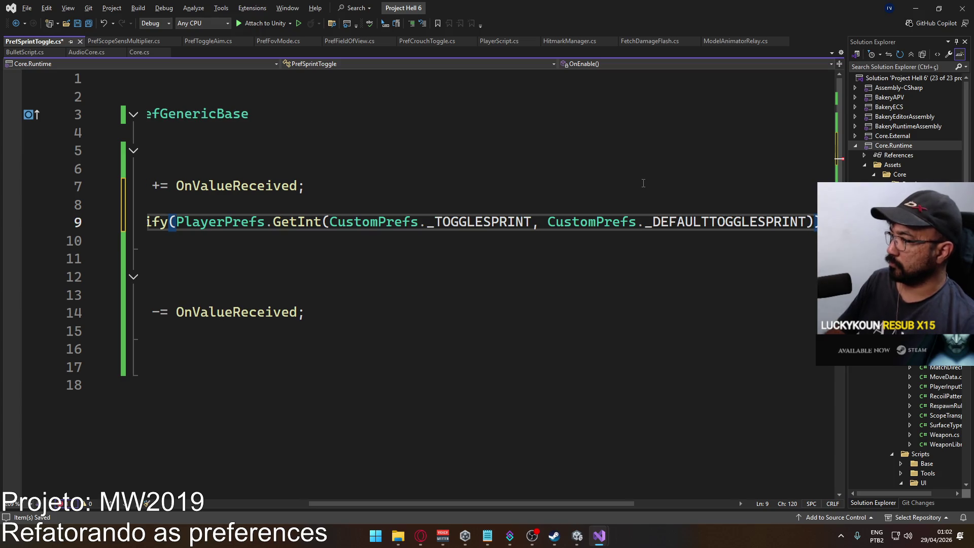
pyautogui.hotkey('ctrl', 's')
# Switch back to the Unity settings project
pyautogui.moveTo(508, 502); pyautogui.dragTo(402, 502)
pyautogui.click(270, 259)
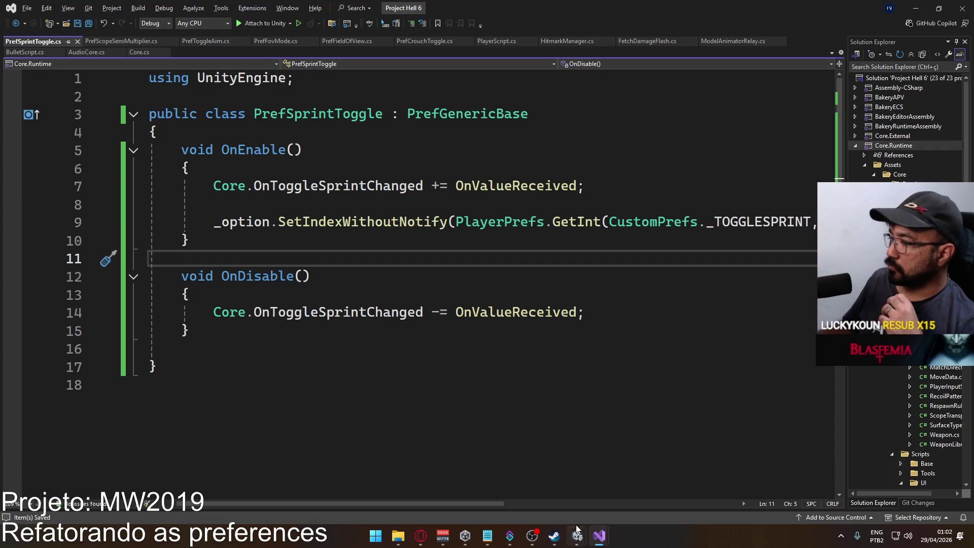
pyautogui.moveTo(577, 531)
pyautogui.click(528, 500)
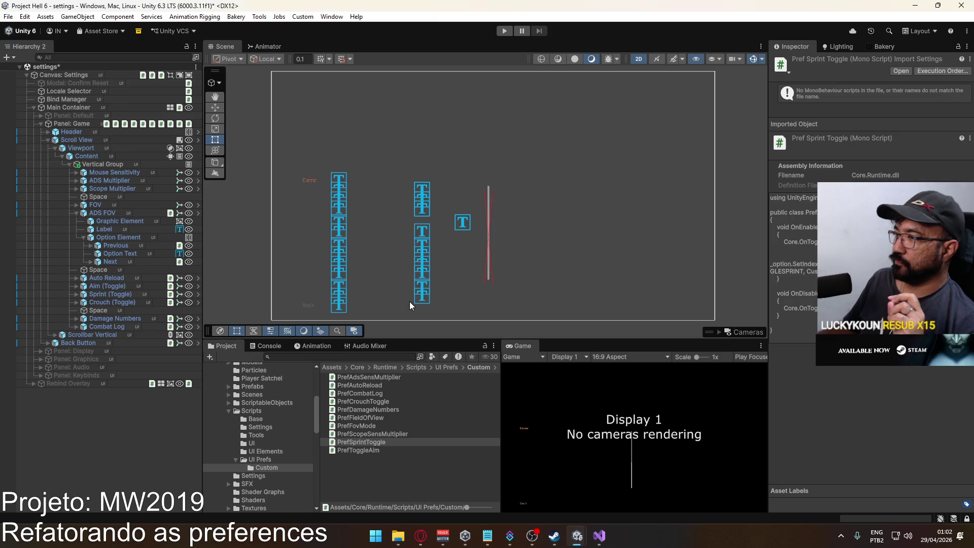
# Select the Crouch (Toggle) option and toggle its Reverse Interactable setting
pyautogui.click(130, 299)
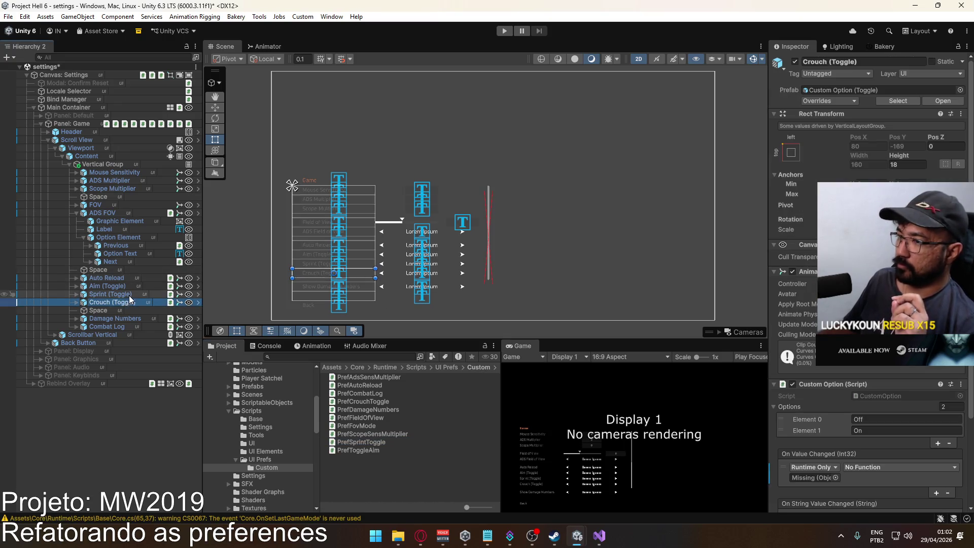
pyautogui.click(170, 297)
pyautogui.scroll(-4, 773, 279)
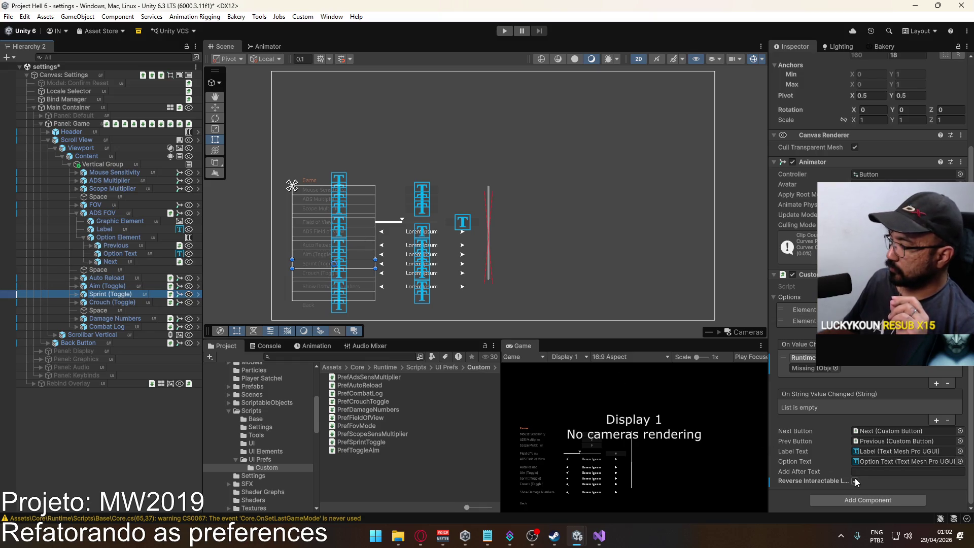
pyautogui.press('Down')
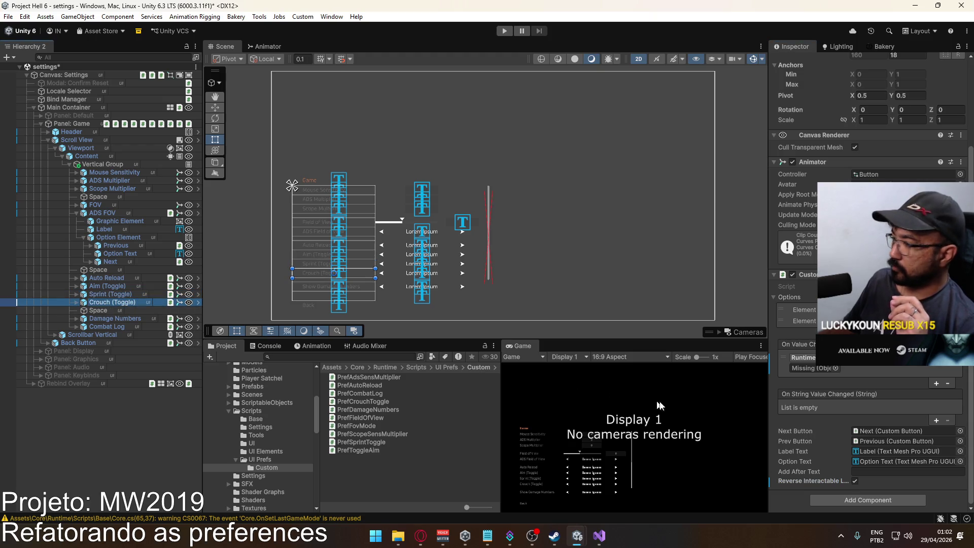
pyautogui.click(855, 481)
# Turn off Reverse Interactable on the ADS FOV option
pyautogui.click(122, 286)
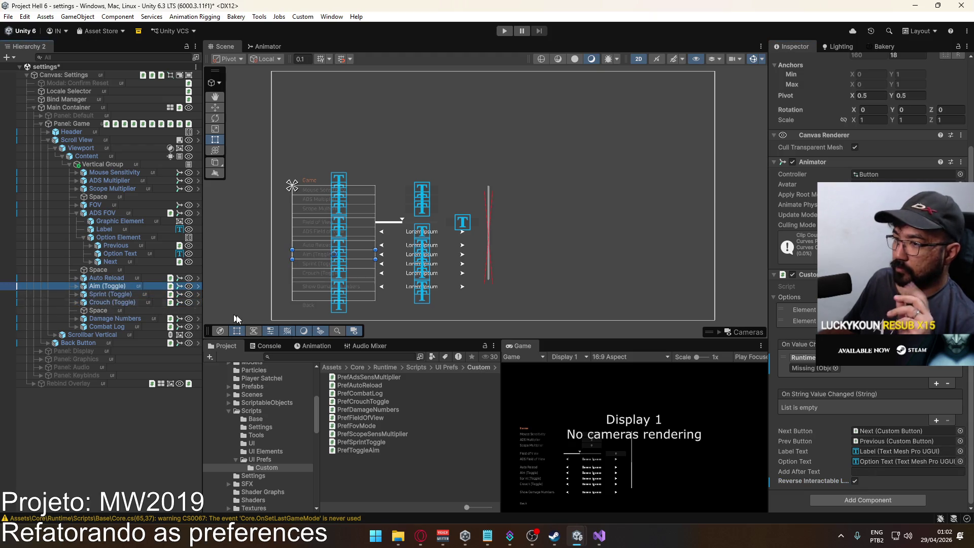
pyautogui.click(125, 278)
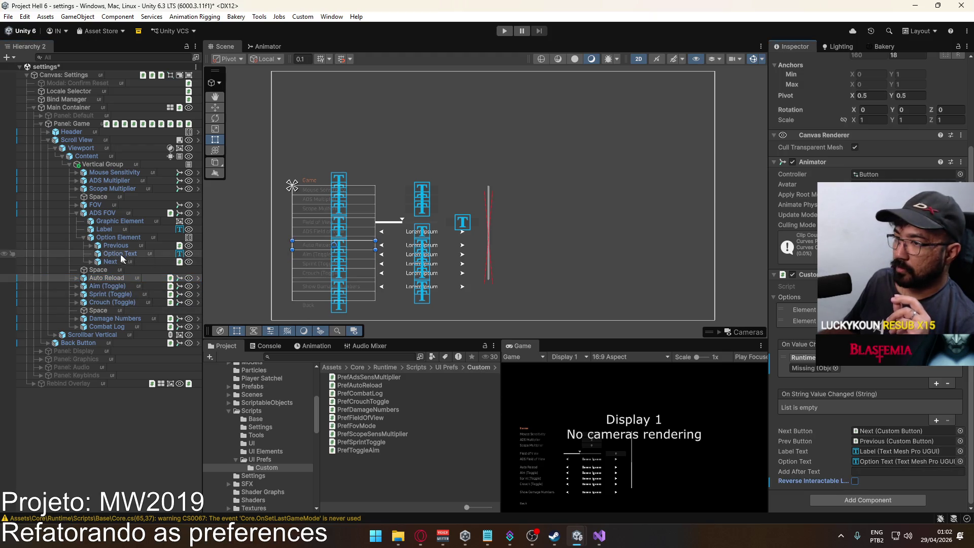
pyautogui.click(76, 213)
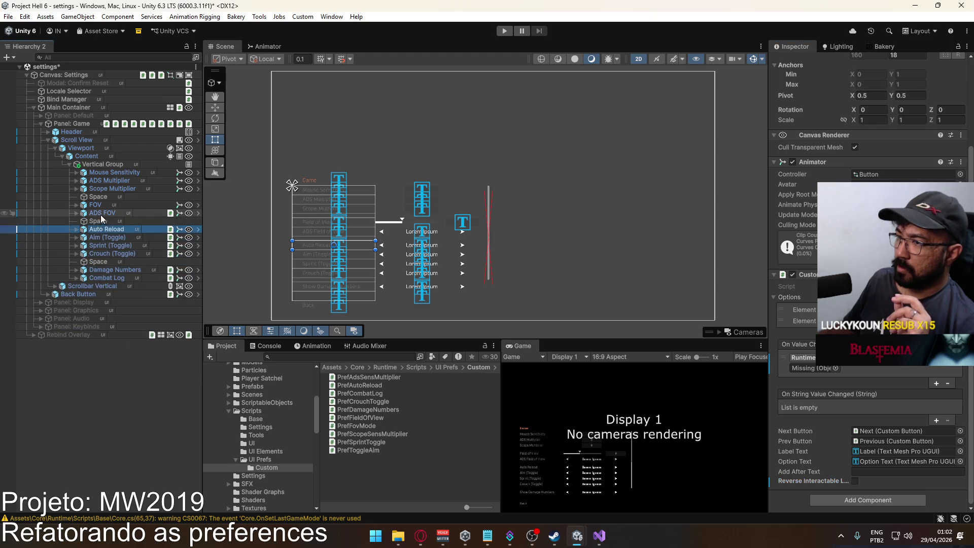
pyautogui.click(101, 214)
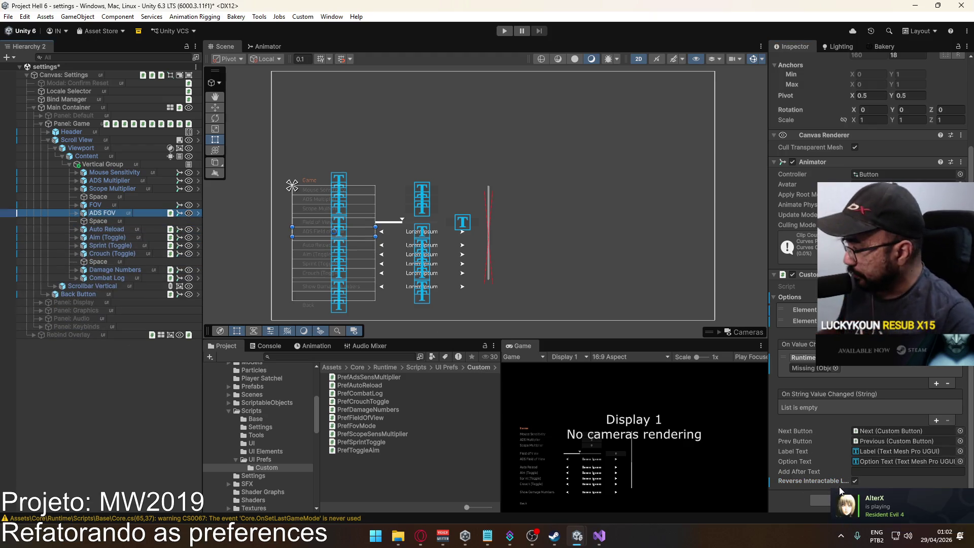
pyautogui.click(855, 480)
# Turn off Reverse Interactable on the Combat Log option
pyautogui.click(102, 204)
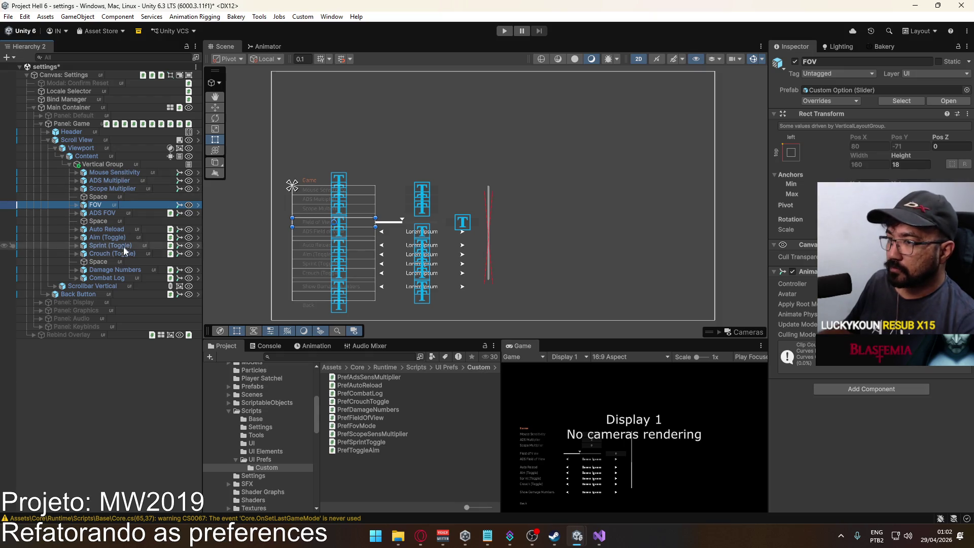
pyautogui.click(116, 270)
pyautogui.scroll(-5, 870, 467)
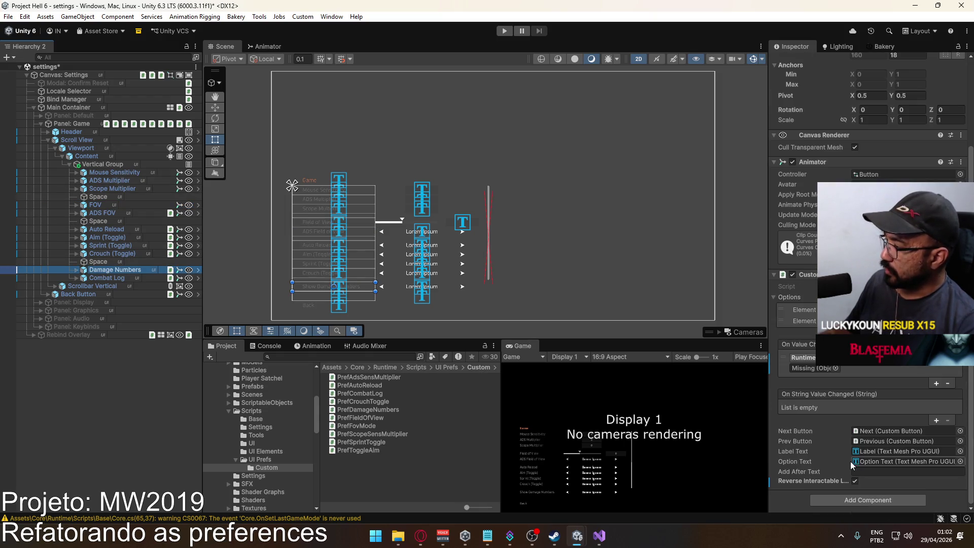
pyautogui.click(126, 282)
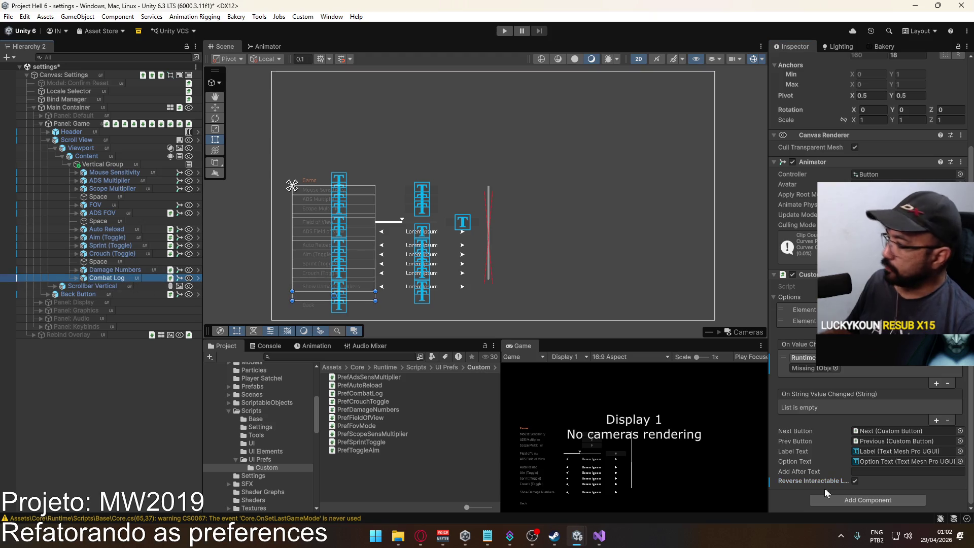
pyautogui.click(854, 482)
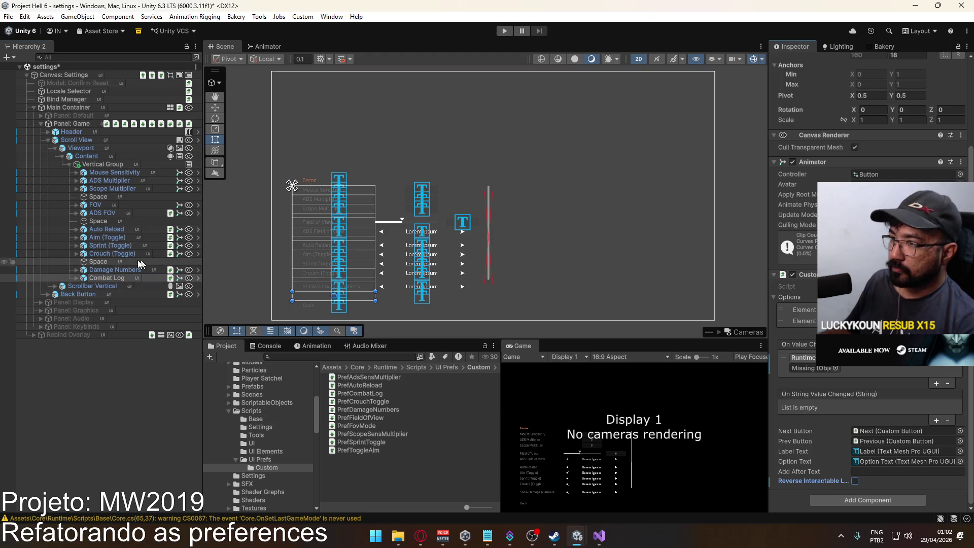
# Review the Crouch, FOV, Scope Multiplier and ADS Multiplier options, then select Panel: Game
pyautogui.click(113, 254)
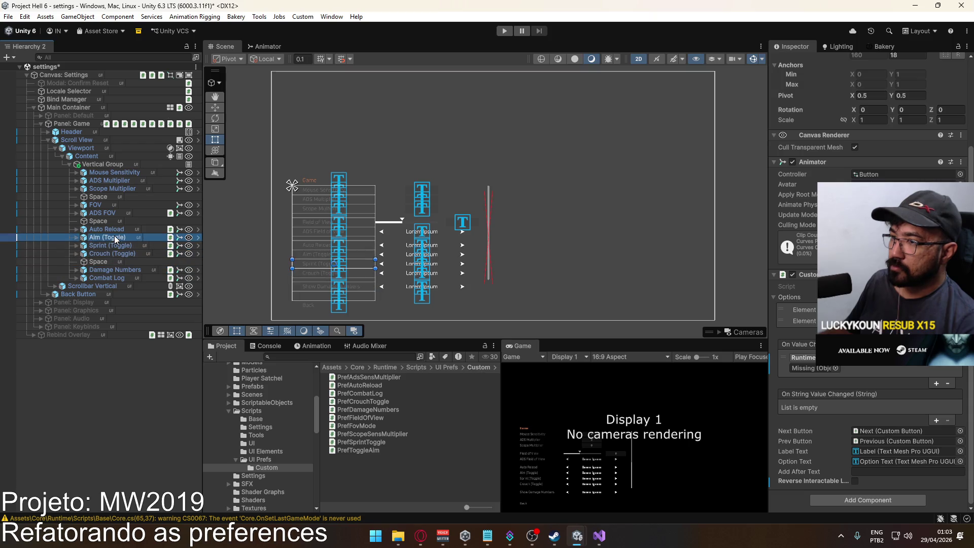
pyautogui.click(102, 205)
pyautogui.click(111, 189)
pyautogui.click(109, 180)
pyautogui.click(71, 124)
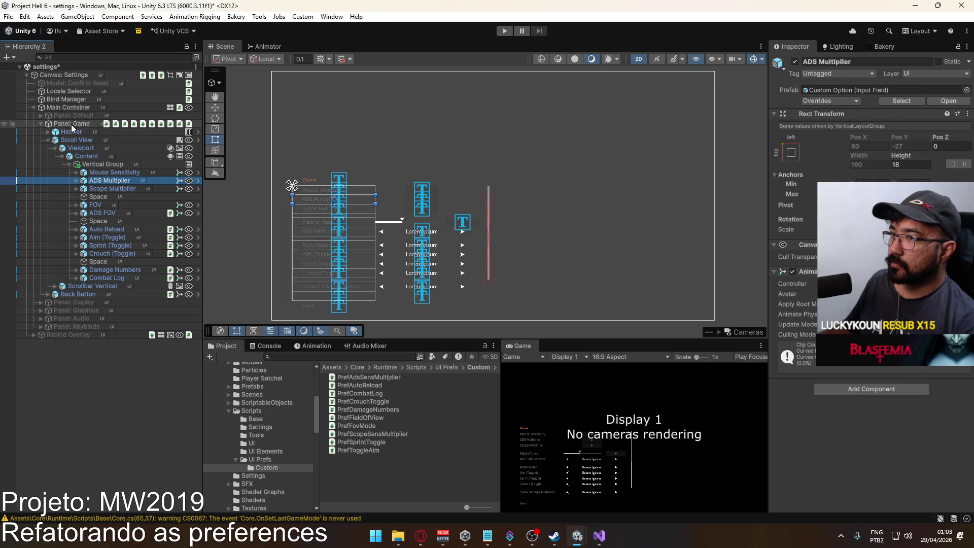
pyautogui.scroll(-10, 862, 279)
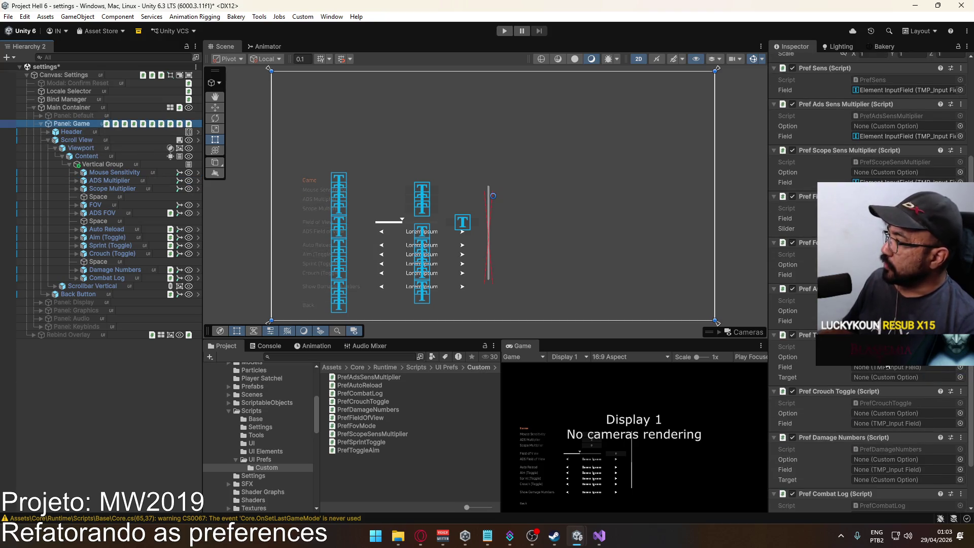
# Add the Pref Sprint Toggle component to Panel: Game
pyautogui.scroll(-2, 874, 487)
pyautogui.click(868, 498)
pyautogui.write('prespr')
pyautogui.press('Return')
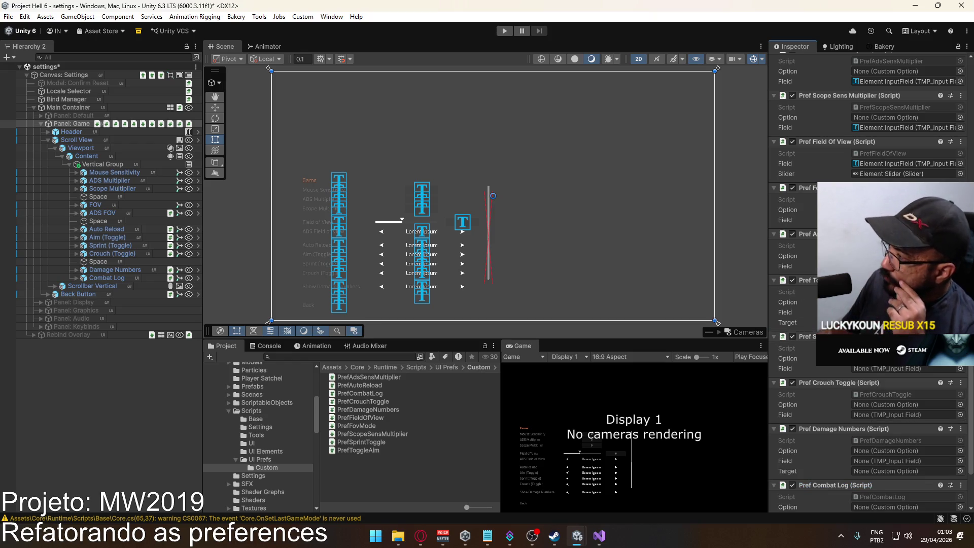
pyautogui.click(77, 236)
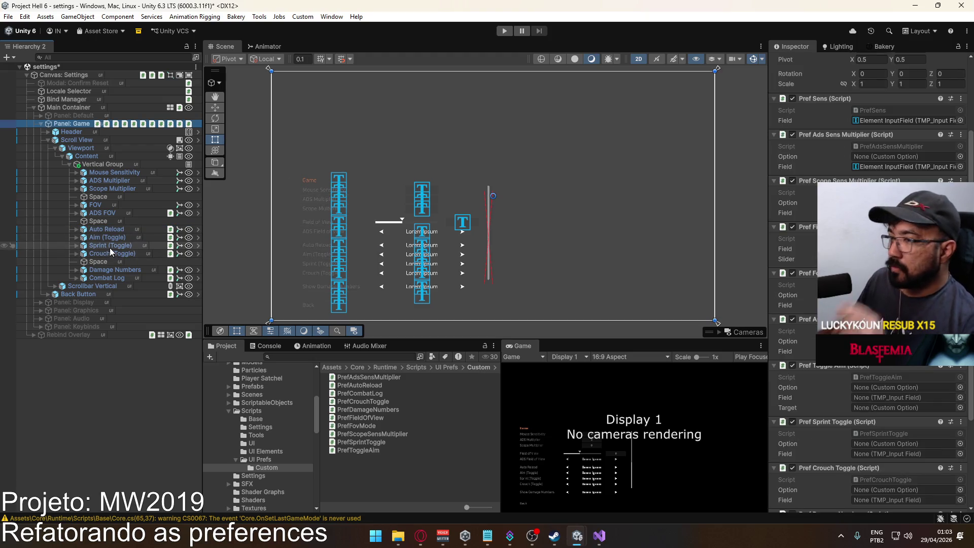
pyautogui.click(679, 183)
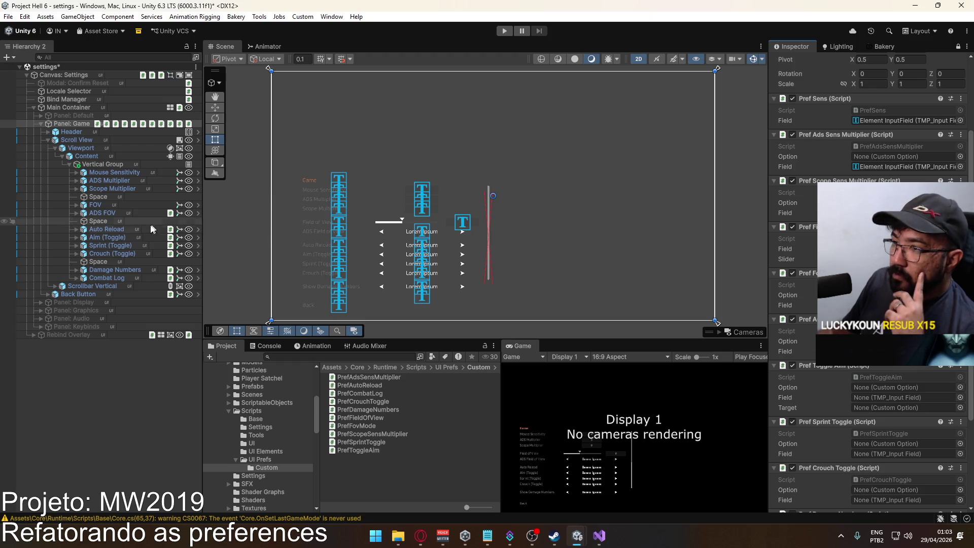
# Assign Aim, Sprint, Damage Numbers and Crouch options to their Pref scripts' Option fields, Crouch also to Pref Combat Log
pyautogui.moveTo(106, 237)
pyautogui.mouseDown()
pyautogui.moveTo(927, 376)
pyautogui.moveTo(889, 389)
pyautogui.mouseUp()
pyautogui.moveTo(110, 245)
pyautogui.mouseDown()
pyautogui.moveTo(891, 426)
pyautogui.moveTo(880, 438)
pyautogui.mouseUp()
pyautogui.scroll(-3, 880, 437)
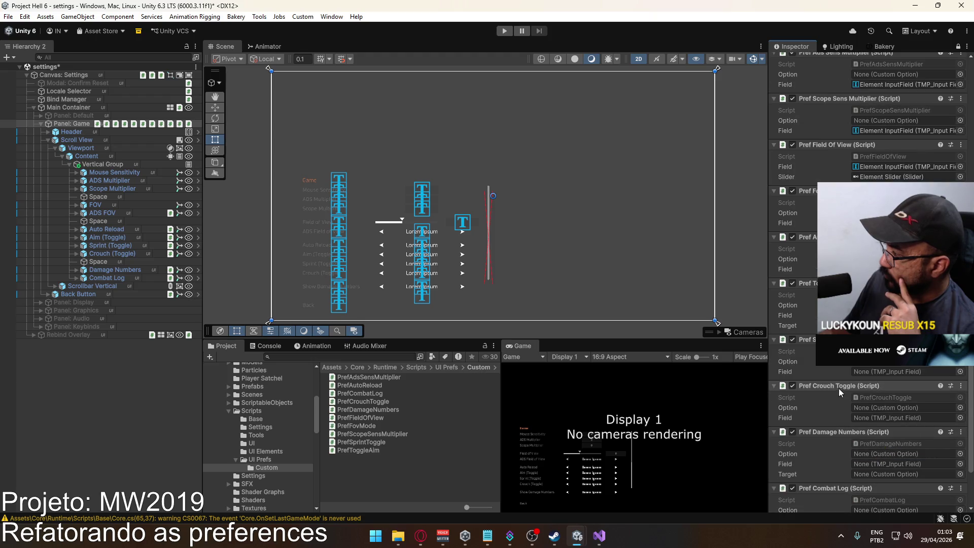
pyautogui.click(112, 271)
pyautogui.moveTo(112, 272); pyautogui.dragTo(873, 453)
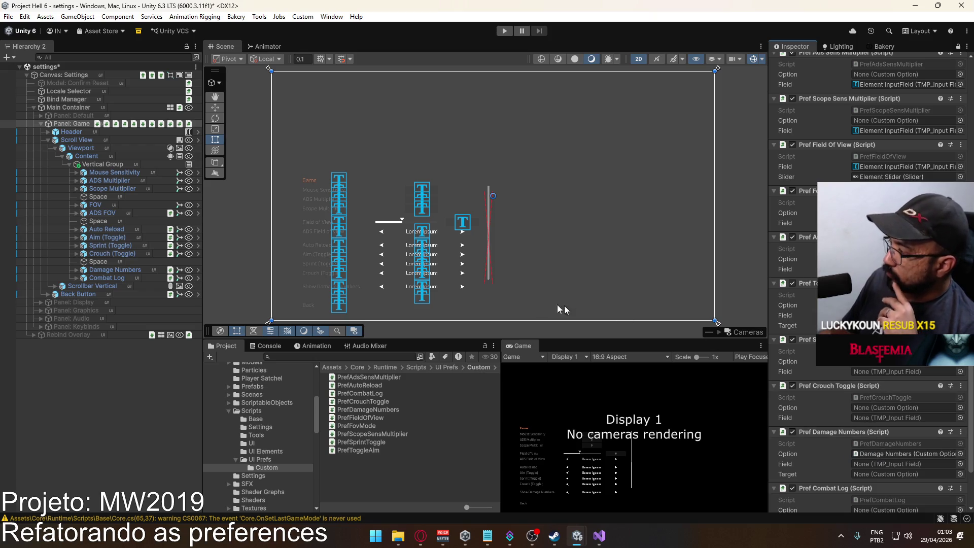
pyautogui.moveTo(113, 253); pyautogui.dragTo(880, 411)
pyautogui.scroll(-2, 868, 366)
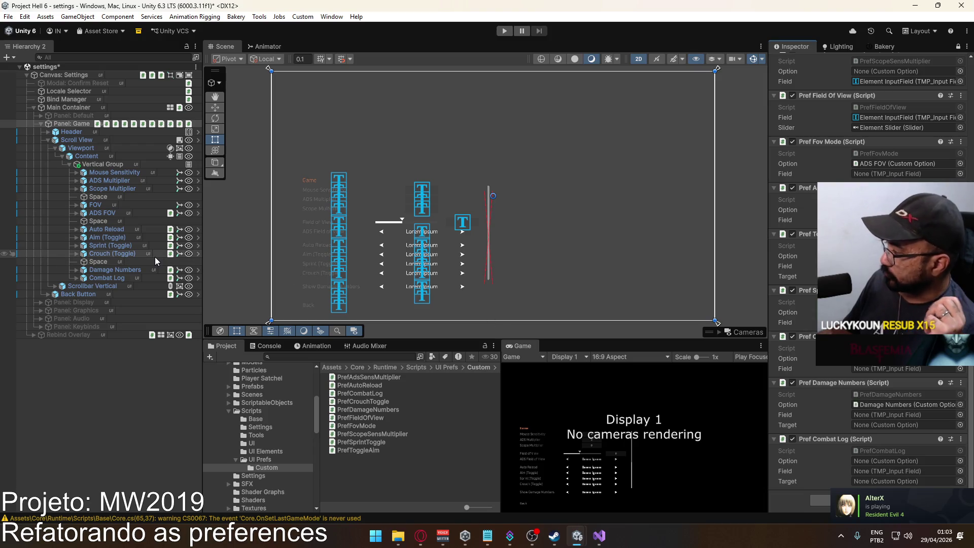
pyautogui.moveTo(117, 254)
pyautogui.mouseDown()
pyautogui.moveTo(630, 322)
pyautogui.moveTo(906, 461)
pyautogui.mouseUp()
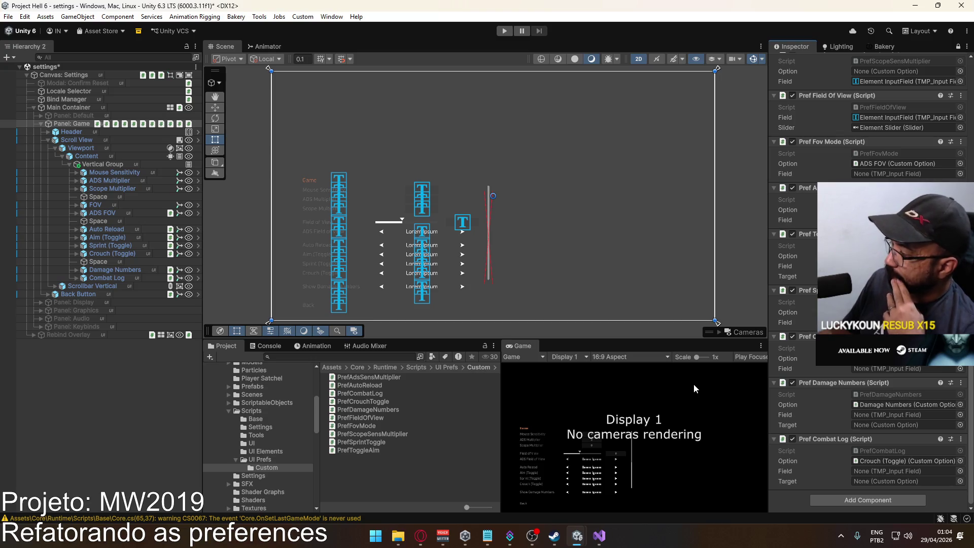
pyautogui.click(895, 451)
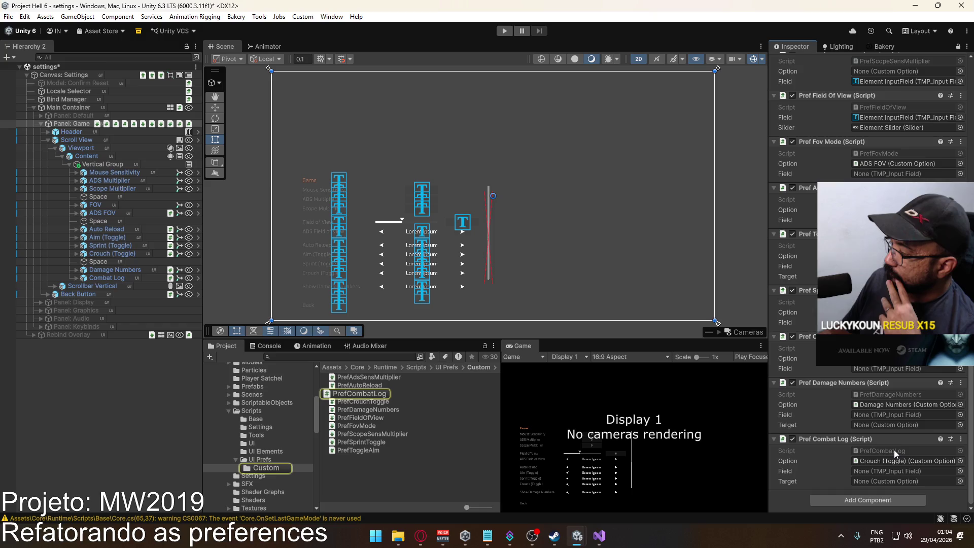
# Remove the _target field declaration from PrefCombatLog
pyautogui.doubleClick(893, 449)
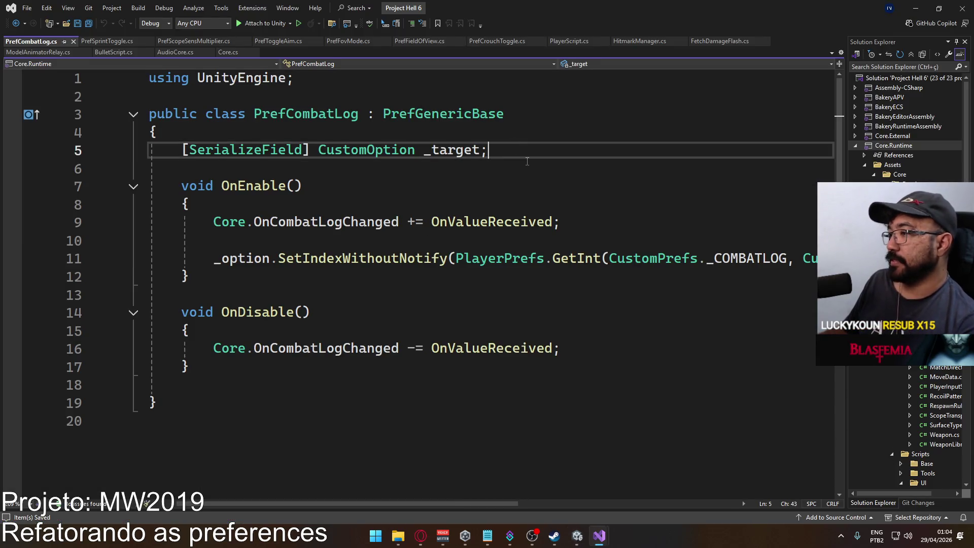
pyautogui.hotkey('shift', 'Up')
pyautogui.press('BackSpace')
pyautogui.press('Delete')
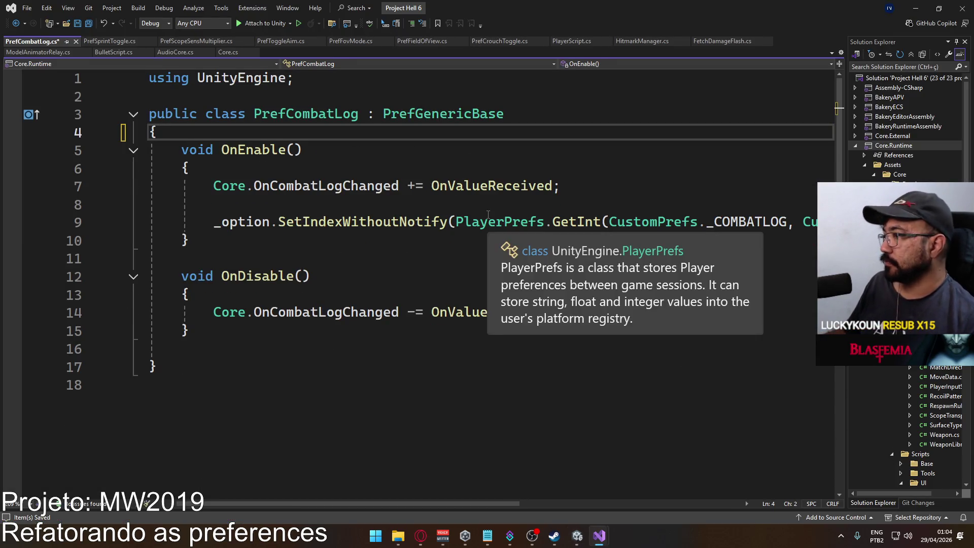
pyautogui.hotkey('alt', 'Tab')
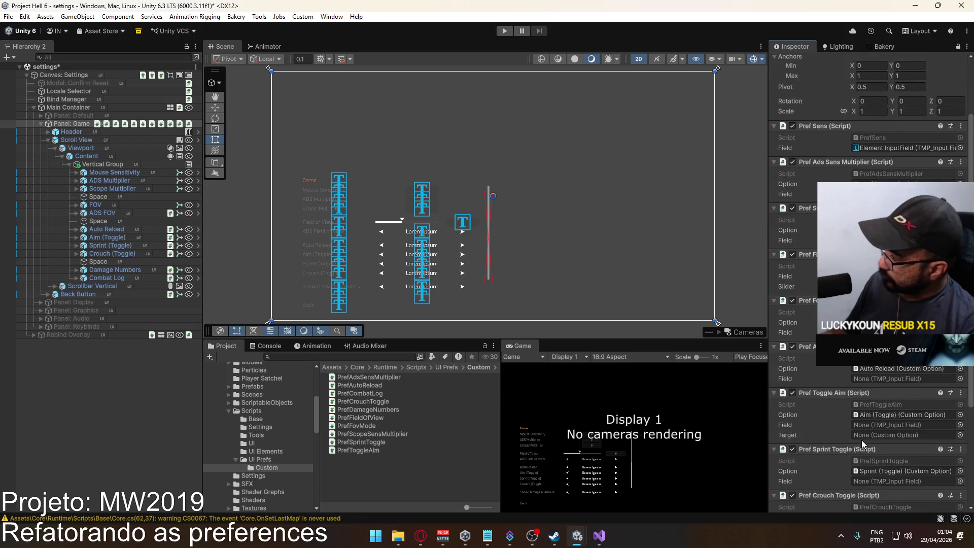
# Delete PrefDamageNumbers' _target field, replace its use with _option, and save
pyautogui.doubleClick(891, 404)
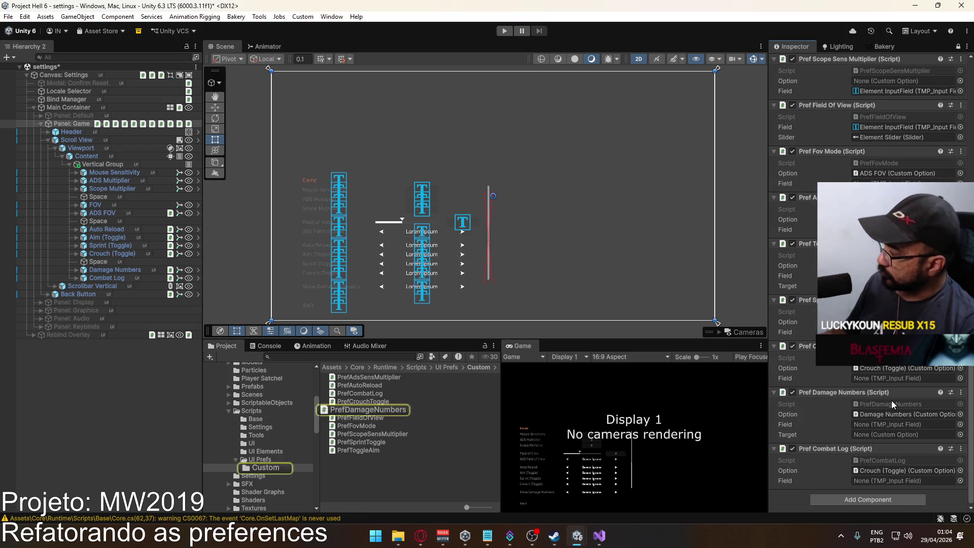
pyautogui.click(492, 152)
pyautogui.hotkey('ctrl', 'x')
pyautogui.press('Up')
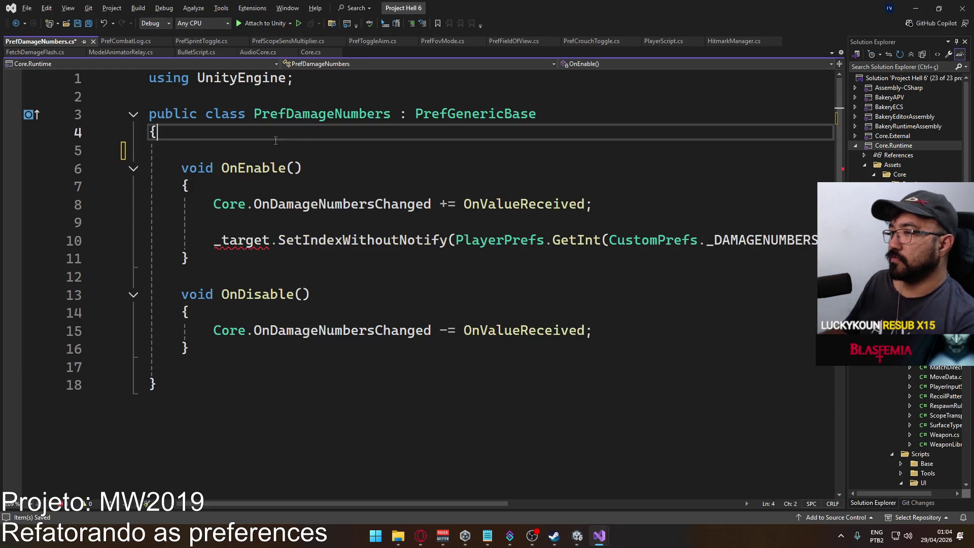
pyautogui.press('Delete')
pyautogui.doubleClick(243, 223)
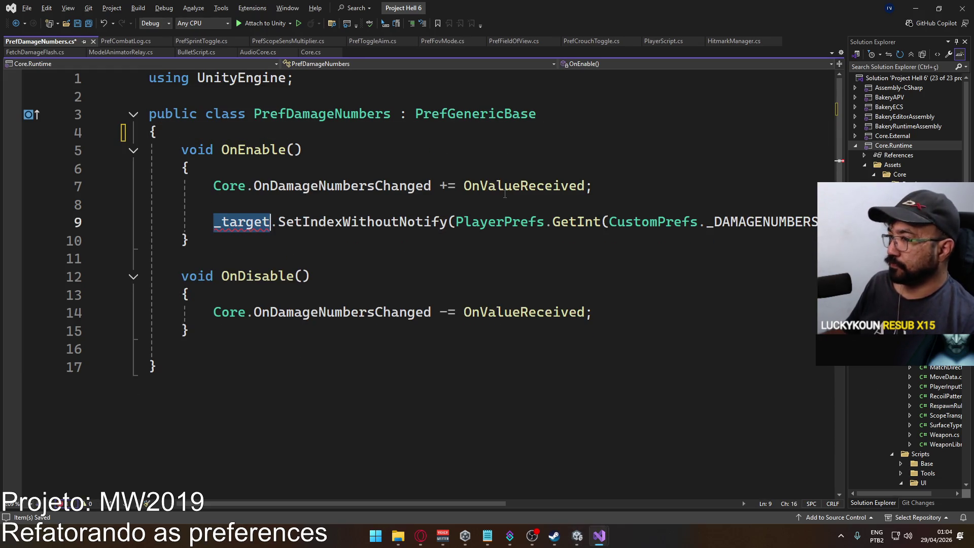
pyautogui.write('_op')
pyautogui.press('Tab')
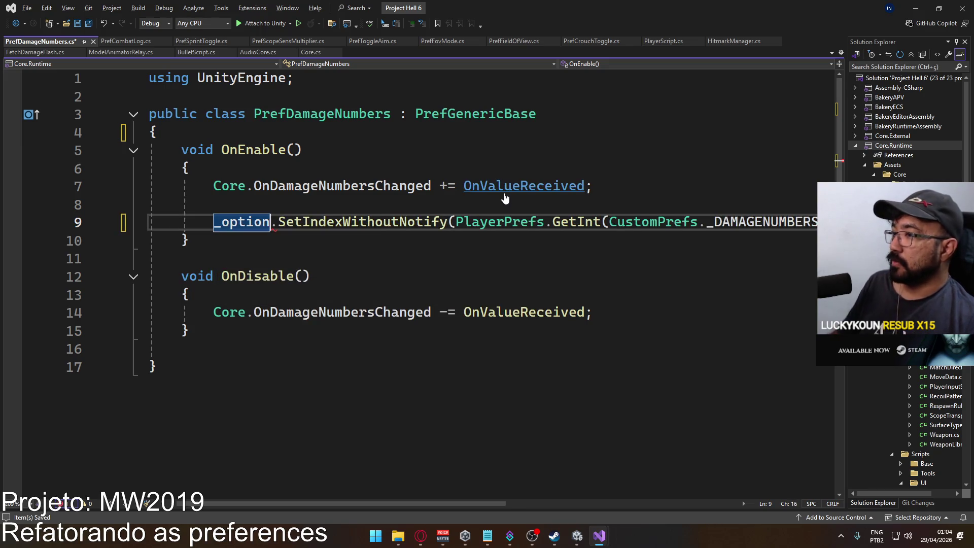
pyautogui.hotkey('ctrl', 's')
pyautogui.hotkey('alt', 'Tab')
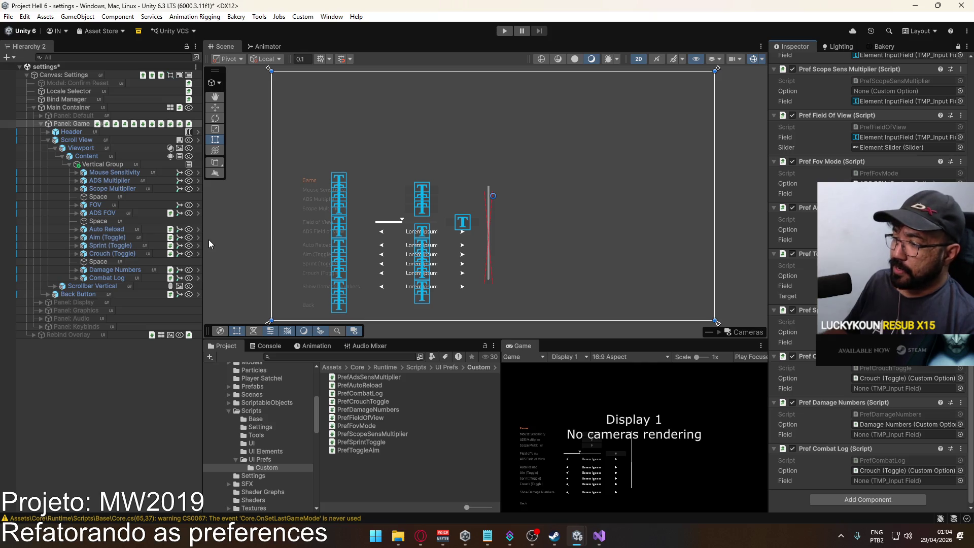
pyautogui.moveTo(599, 535)
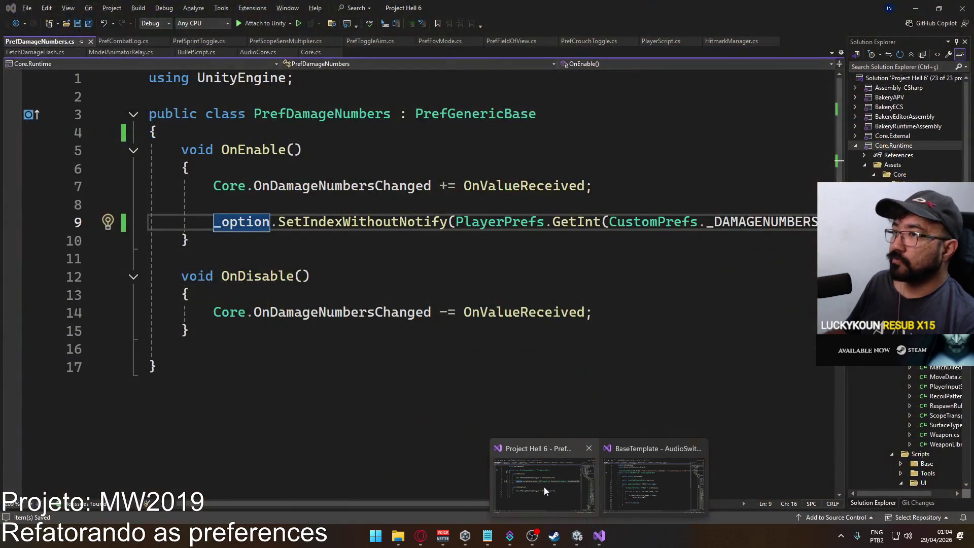
# Close every open script except Core.cs in Visual Studio, then return to Unity
pyautogui.click(544, 486)
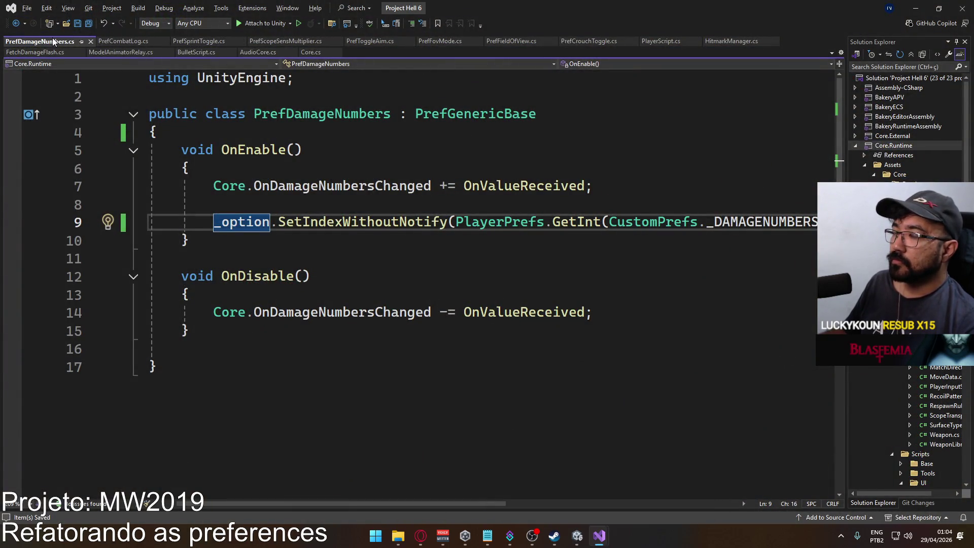
pyautogui.rightClick(315, 54)
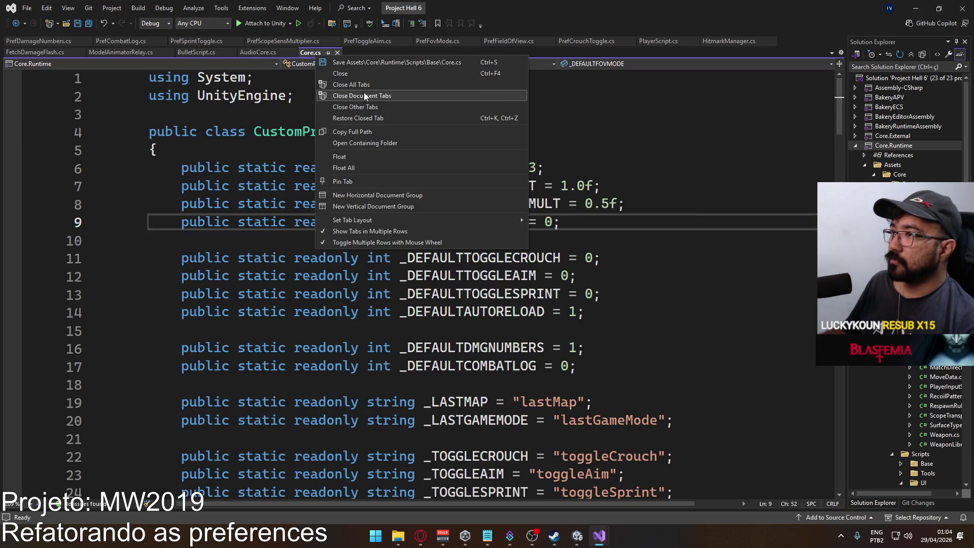
pyautogui.click(376, 107)
pyautogui.moveTo(598, 542)
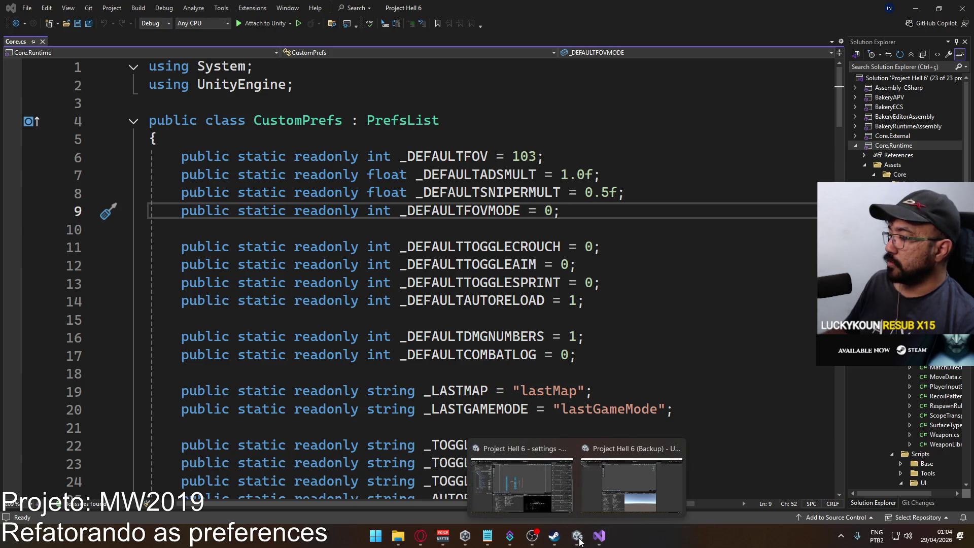
pyautogui.click(512, 487)
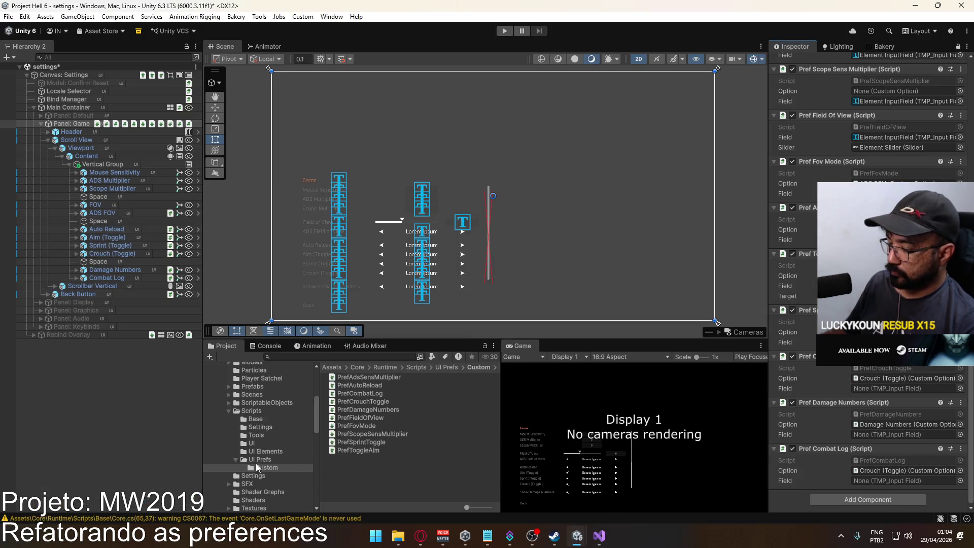
# Open the Sources folder and select the CustomCoreSO script
pyautogui.click(252, 411)
pyautogui.scroll(3, 411, 416)
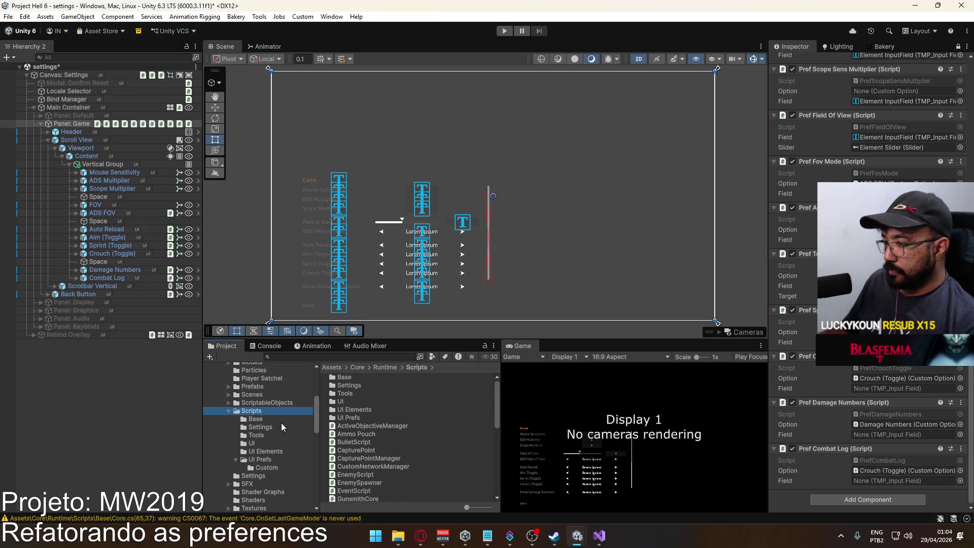
pyautogui.click(278, 403)
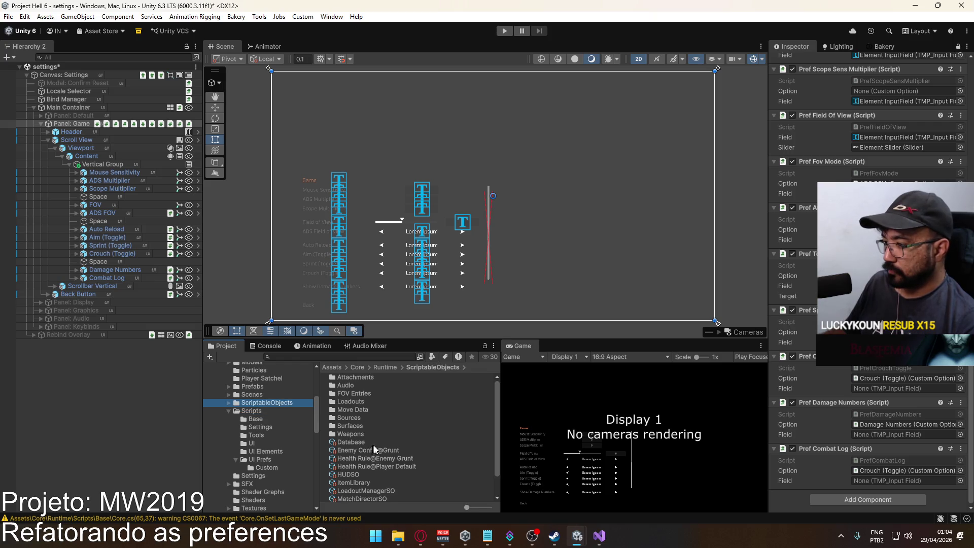
pyautogui.doubleClick(361, 418)
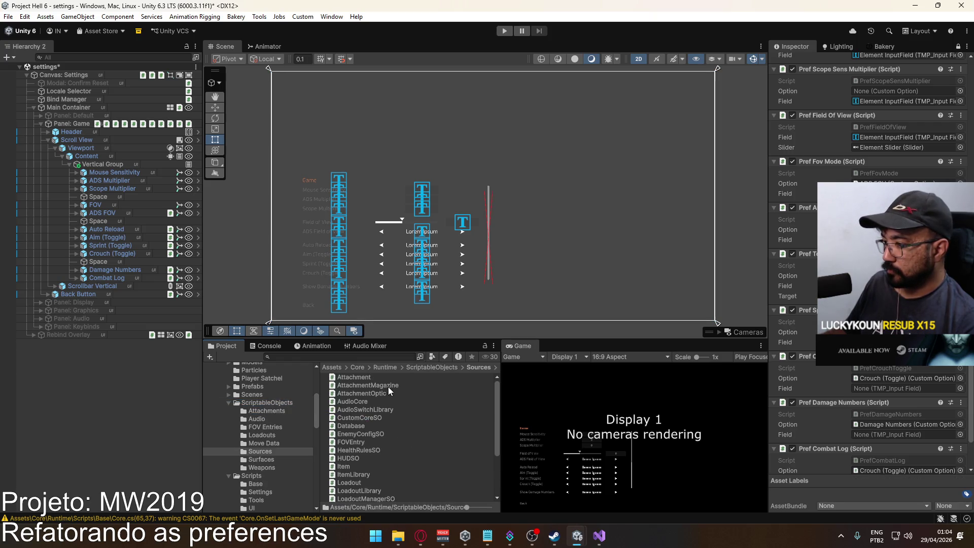
pyautogui.click(380, 420)
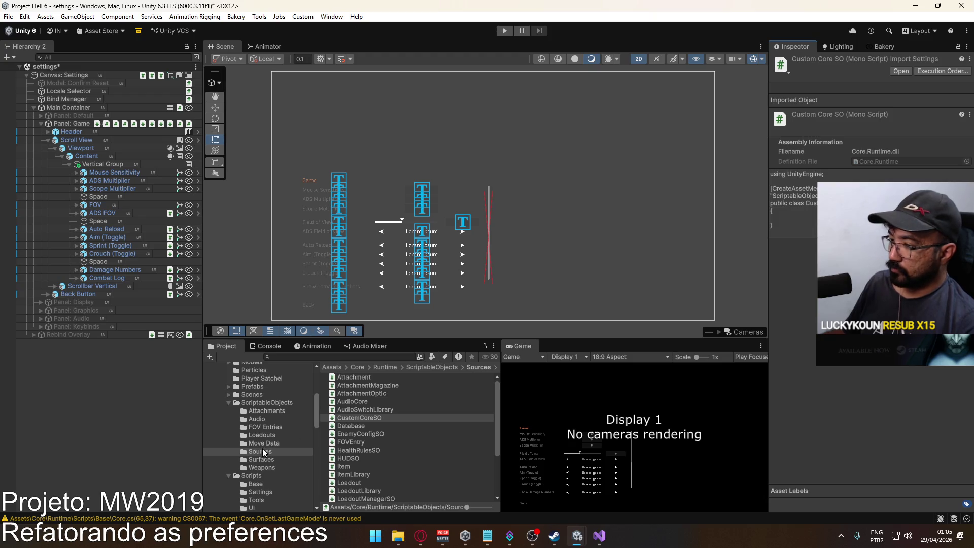
# Return to the ScriptableObjects folder and bring up the asset context menu
pyautogui.click(265, 403)
pyautogui.scroll(-2, 389, 425)
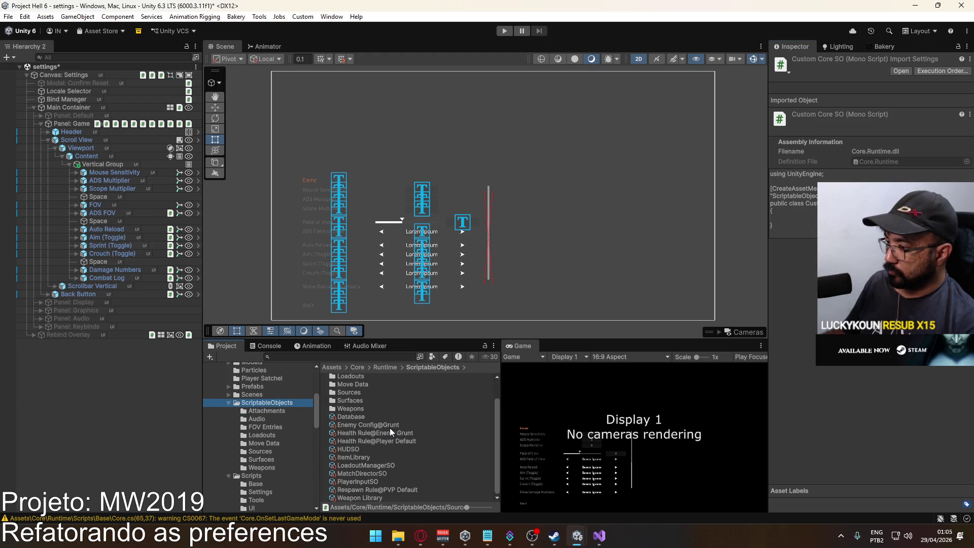
pyautogui.rightClick(391, 443)
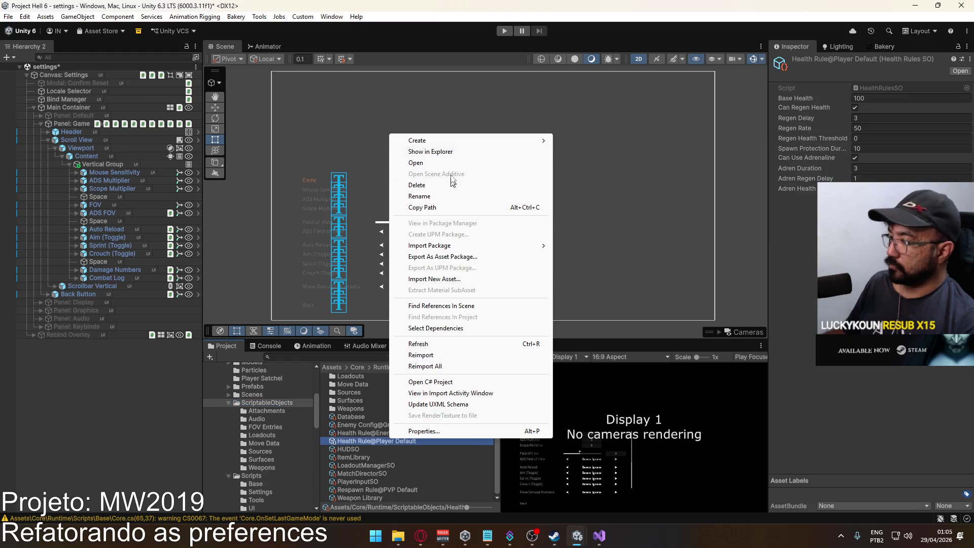
# Create a Custom CoreSO asset via Create > ScriptableObjects, named 'Custom CoreSO'
pyautogui.moveTo(461, 141)
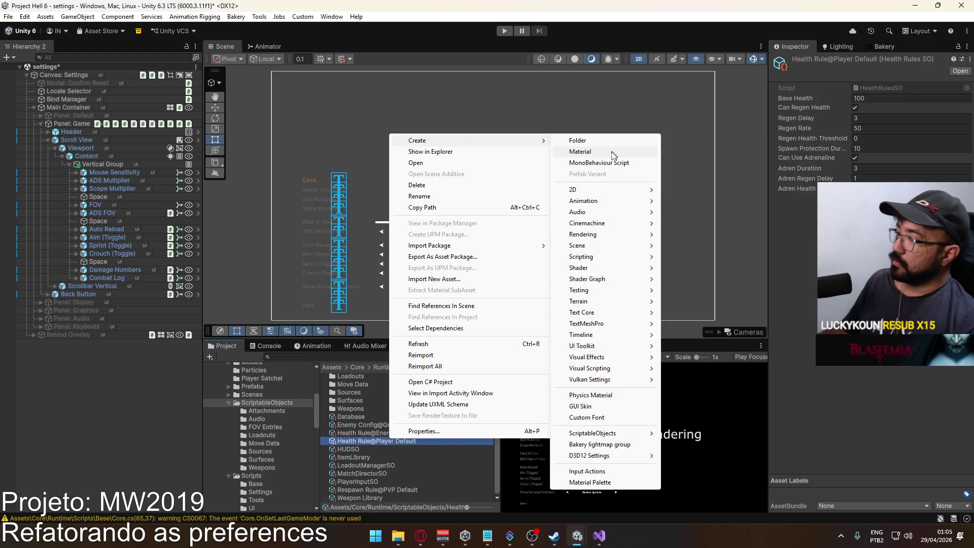
pyautogui.moveTo(631, 435)
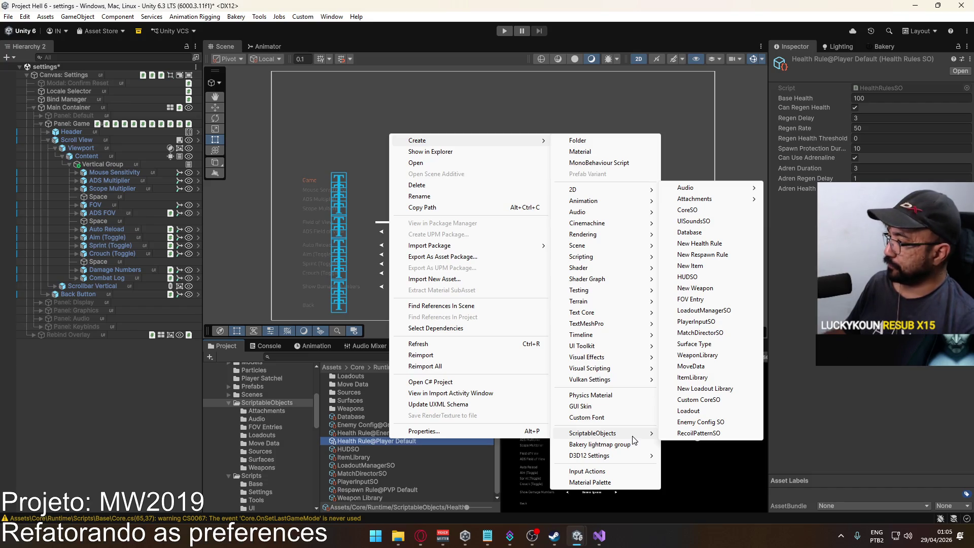
pyautogui.click(699, 400)
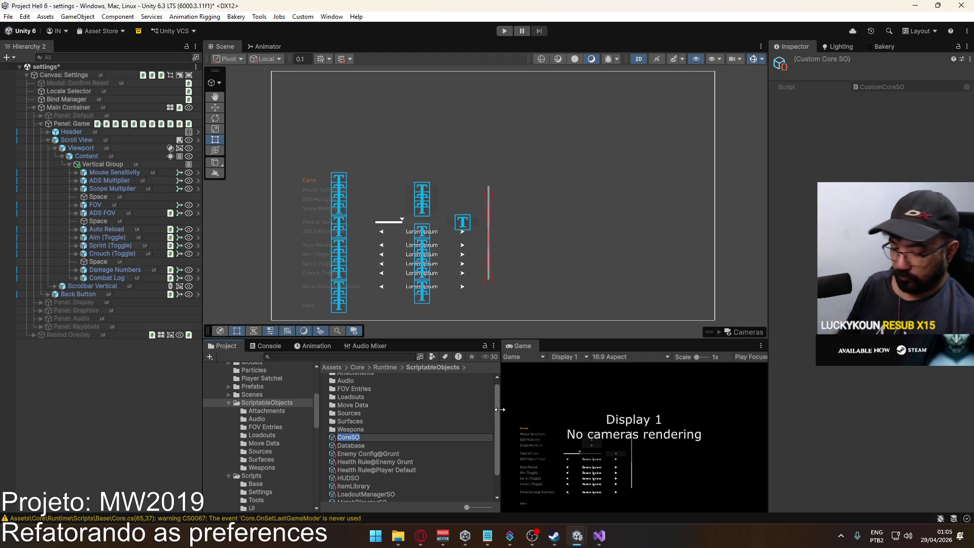
pyautogui.press('Home')
pyautogui.write('Custom')
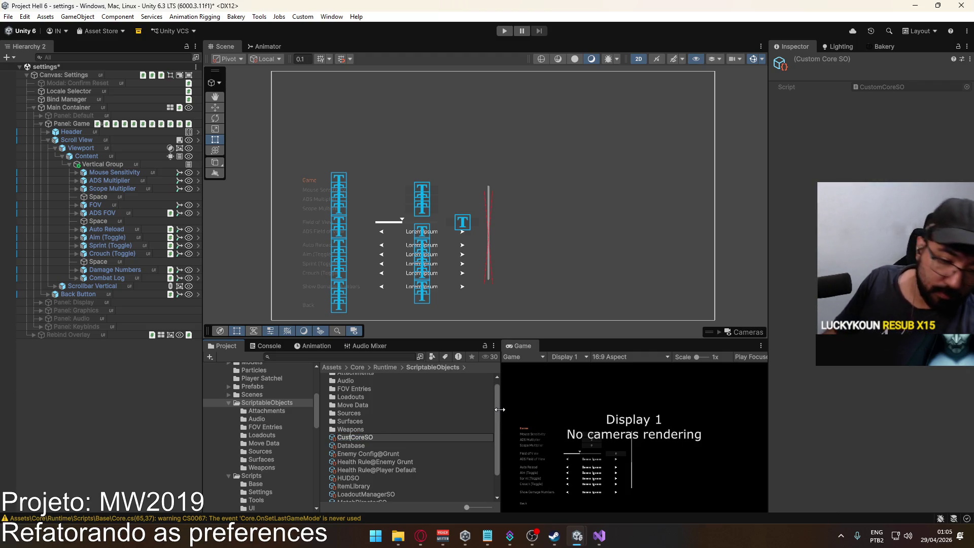
pyautogui.press('Return')
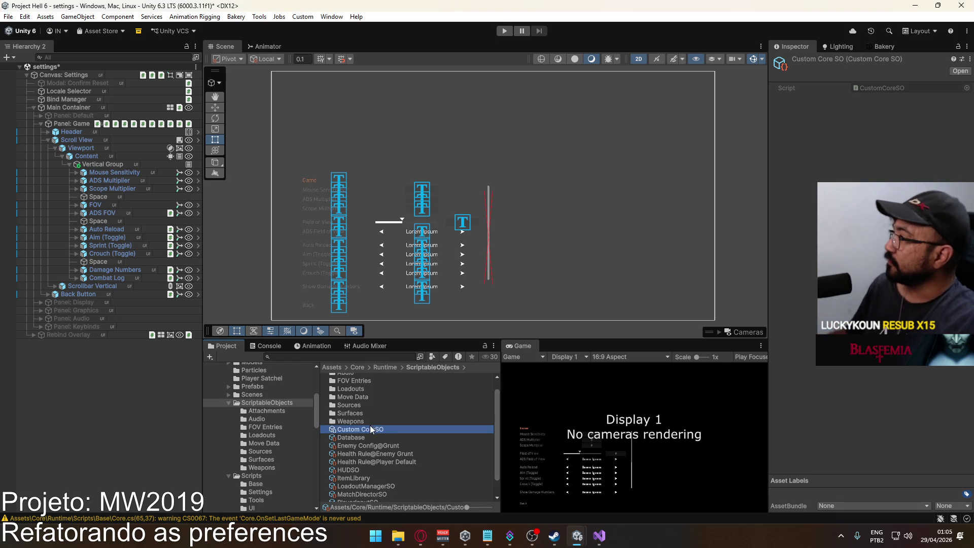
pyautogui.doubleClick(869, 89)
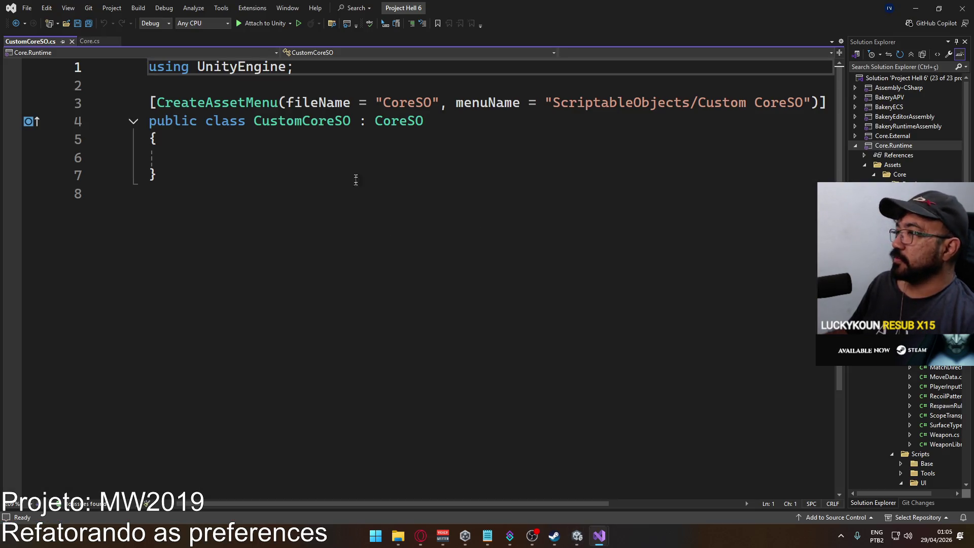
# Set the default fileName to 'Custom CoreSO', save, and delete the trailing empty line 8
pyautogui.click(384, 103)
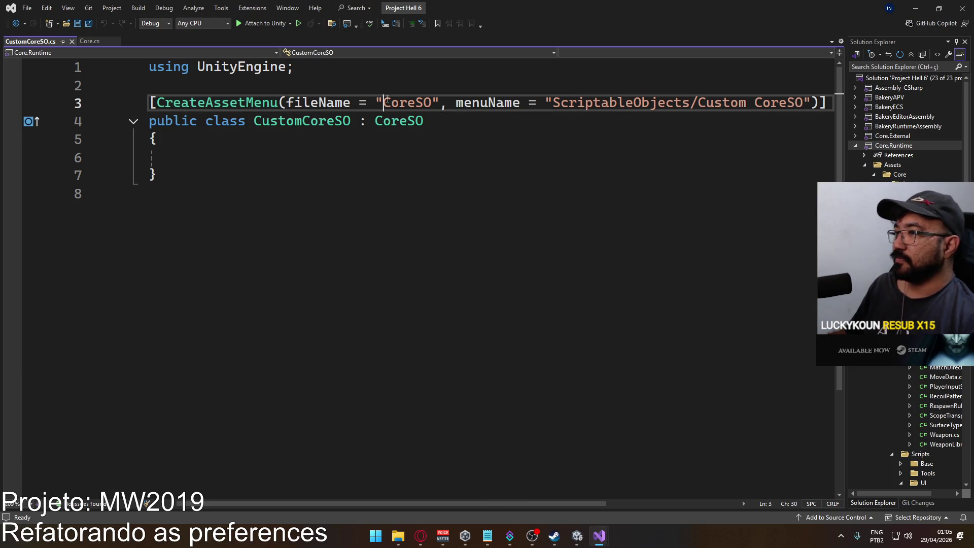
pyautogui.write('Custom')
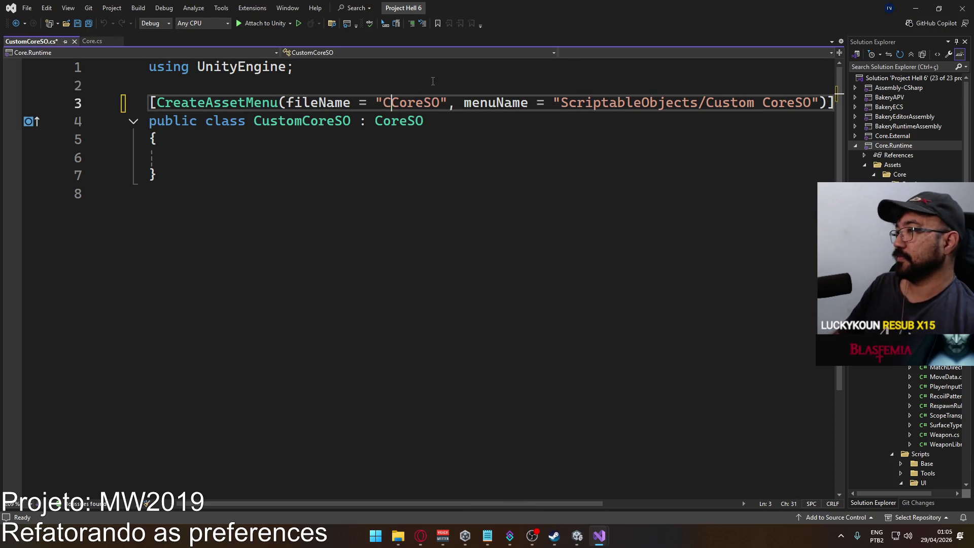
pyautogui.hotkey('ctrl', 's')
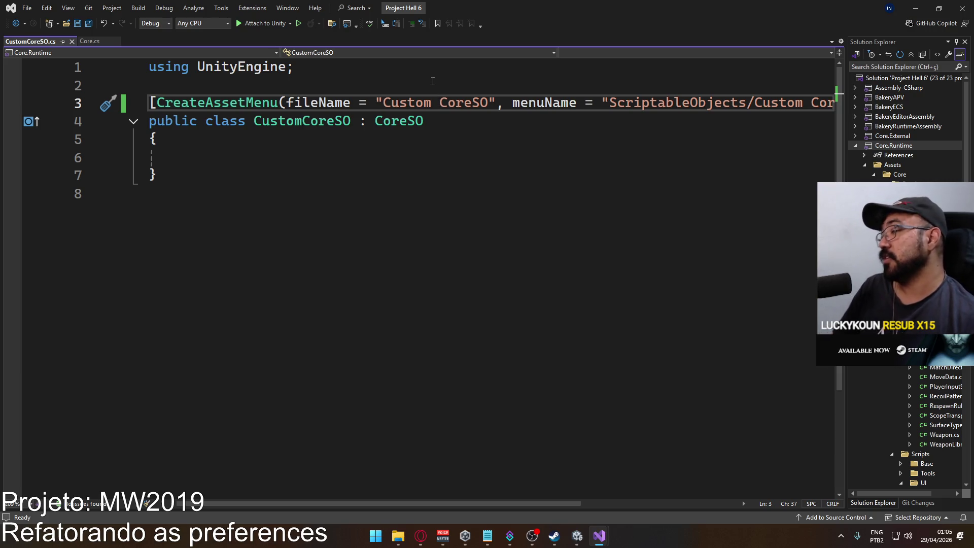
pyautogui.click(236, 214)
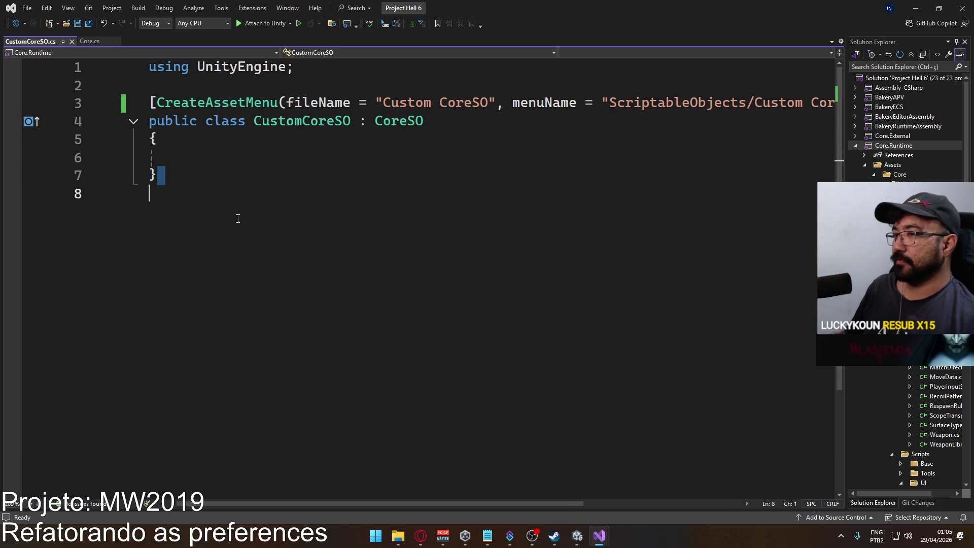
pyautogui.press('BackSpace')
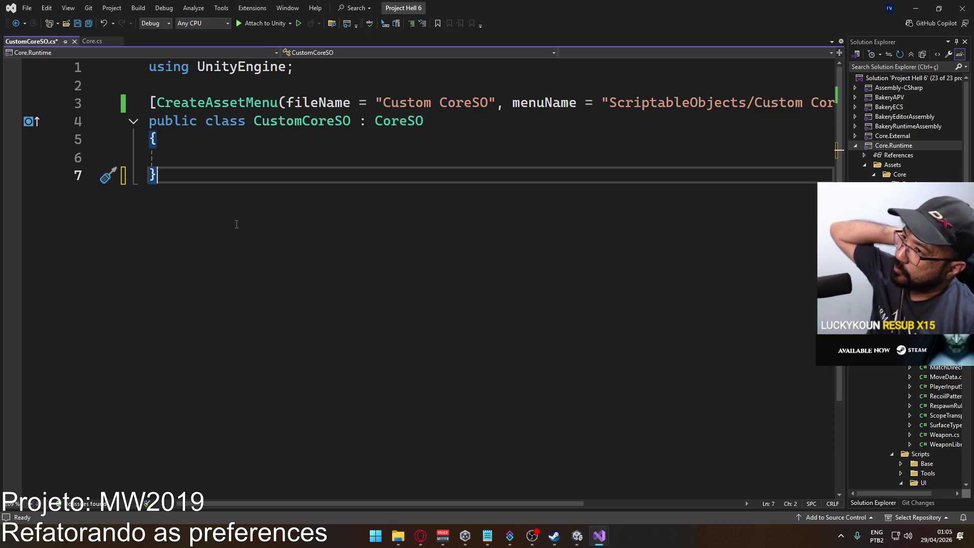
# Save CustomCoreSO.cs, then bring up Core.cs
pyautogui.hotkey('ctrl', 's')
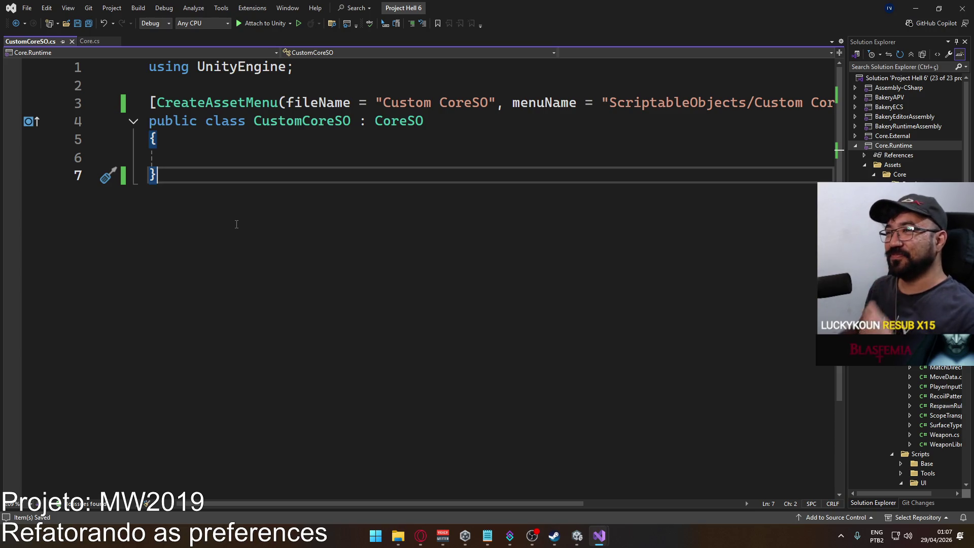
pyautogui.click(89, 42)
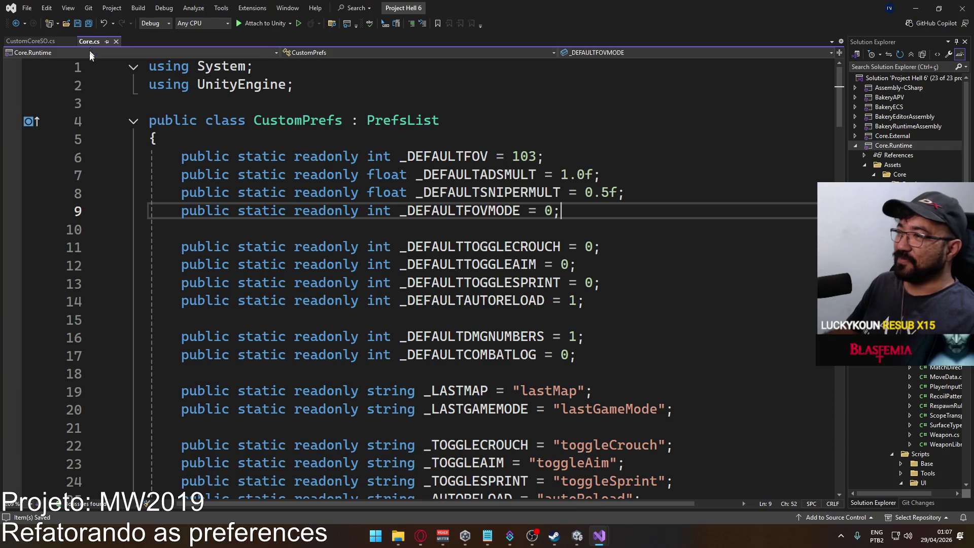
# Fold the ChangeToggleAim, ChangeToggleCrouch and ChangeToggleSprint method bodies in Core.cs
pyautogui.scroll(-16, 448, 223)
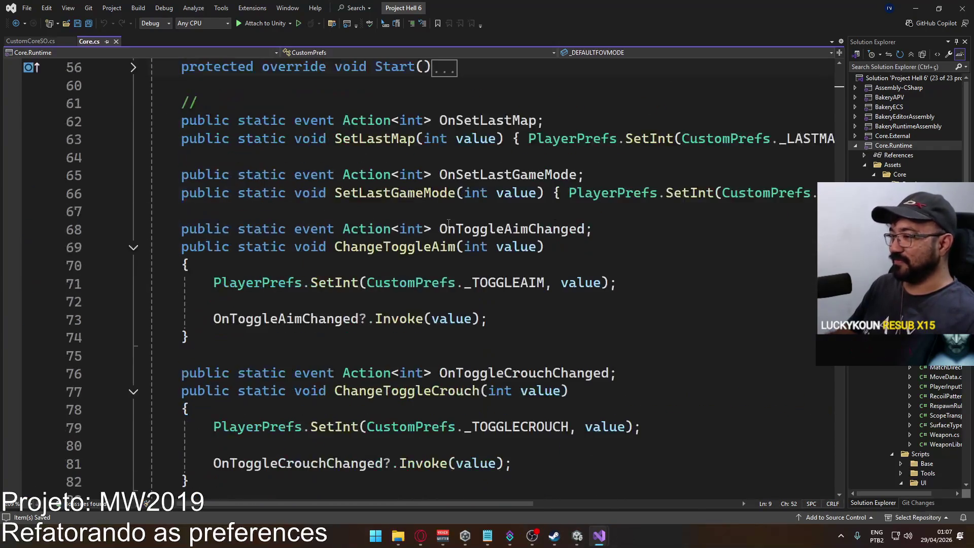
pyautogui.click(133, 247)
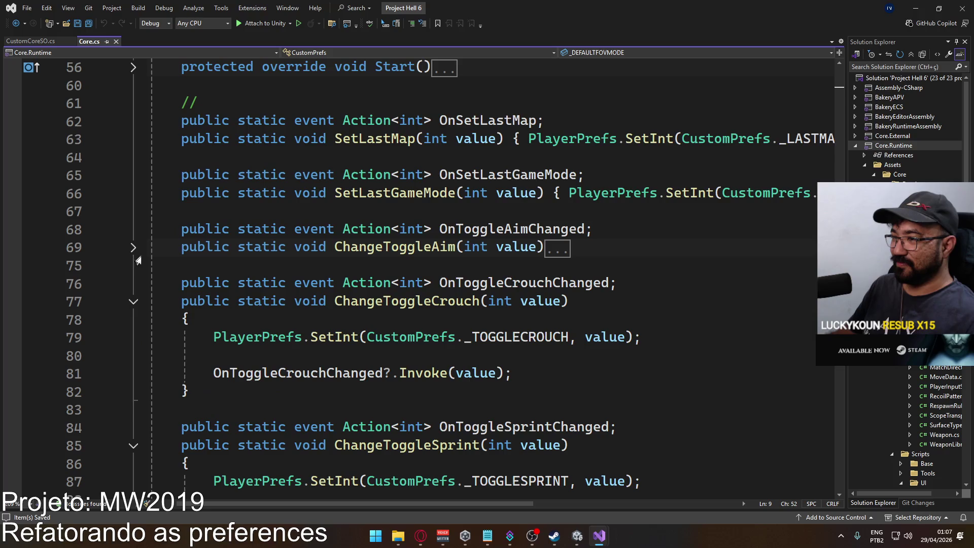
pyautogui.click(134, 301)
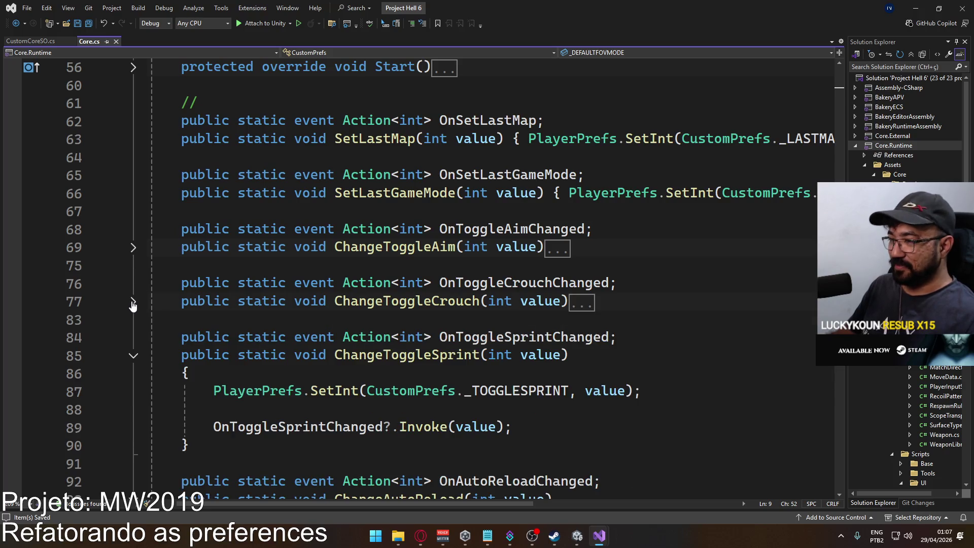
pyautogui.click(133, 356)
# Start a 'public void Set' stub inside the empty CustomCoreSO class
pyautogui.click(31, 41)
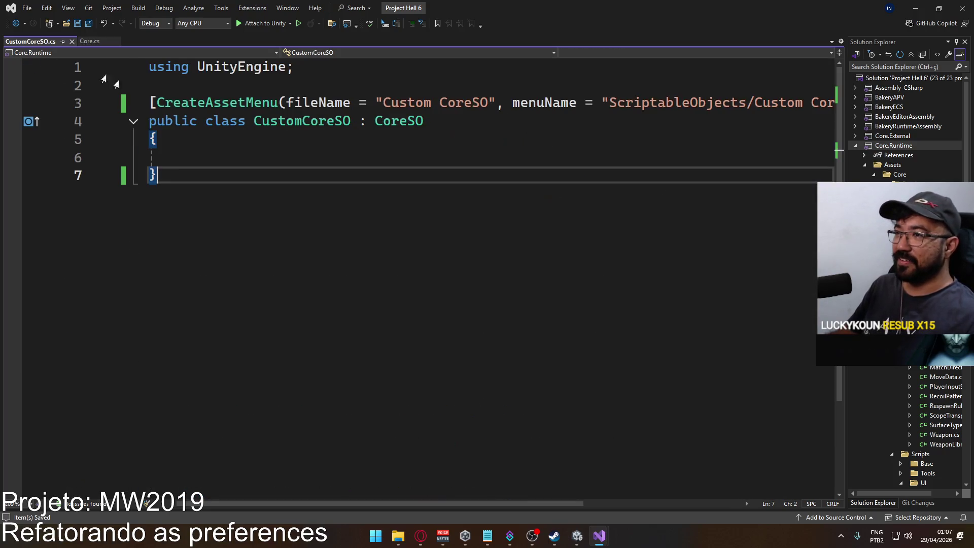
pyautogui.click(308, 163)
pyautogui.write('pu')
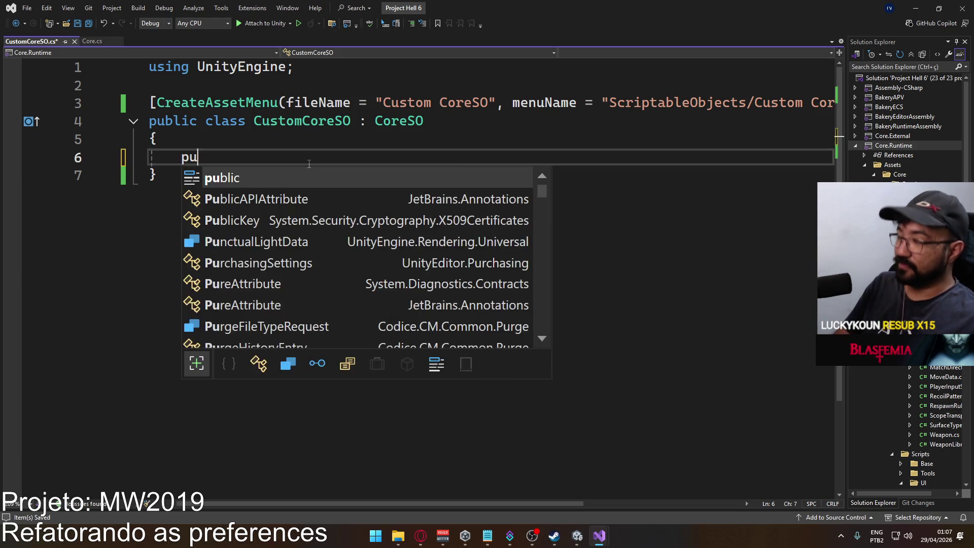
pyautogui.write('blic void Set')
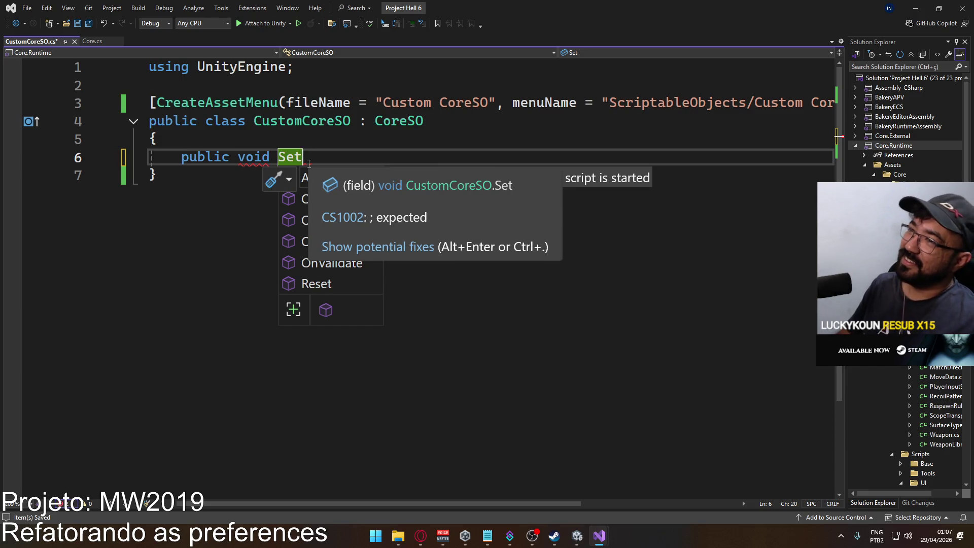
# Fold Core's remaining setters, from ChangeAutoReload through SetCombatLog, SetFovMode and SetFov
pyautogui.click(91, 41)
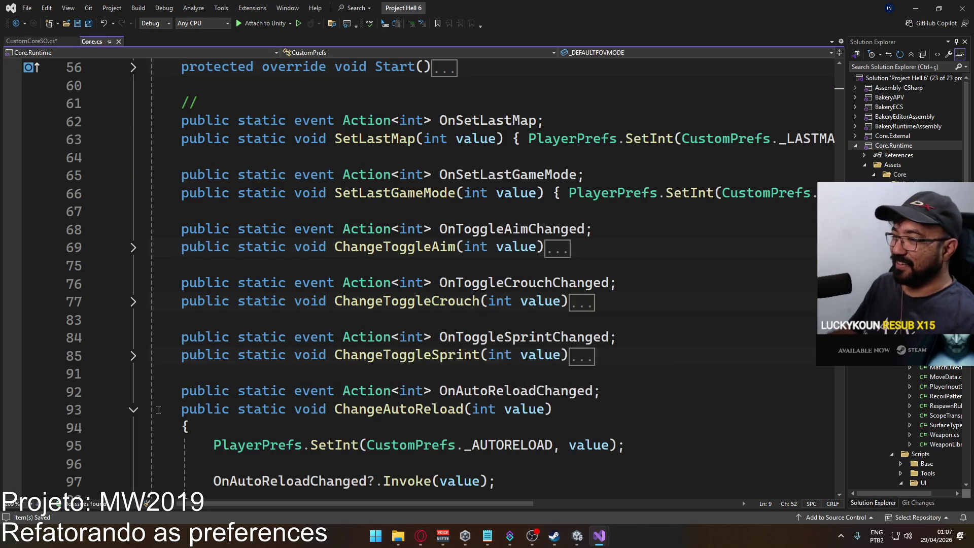
pyautogui.click(133, 409)
pyautogui.scroll(-4, 206, 402)
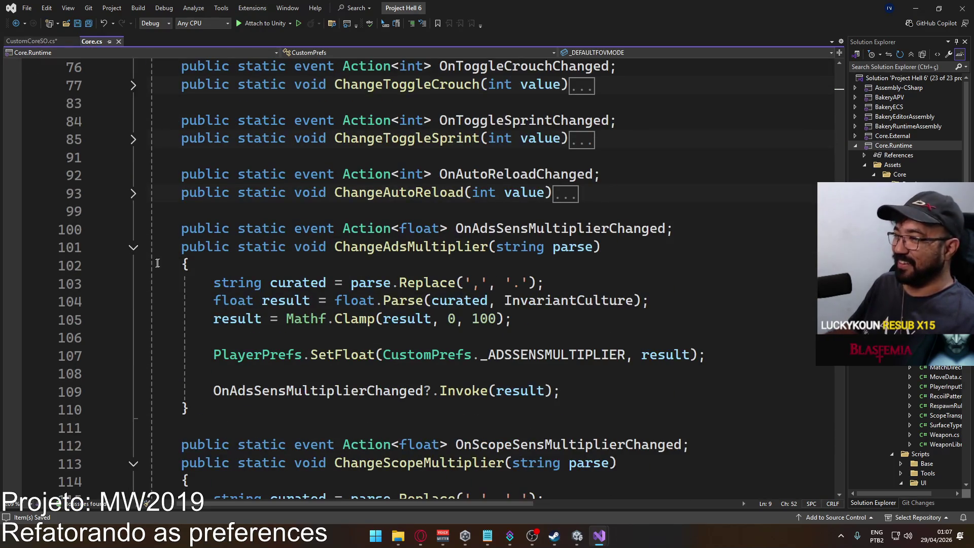
pyautogui.click(133, 248)
pyautogui.click(134, 303)
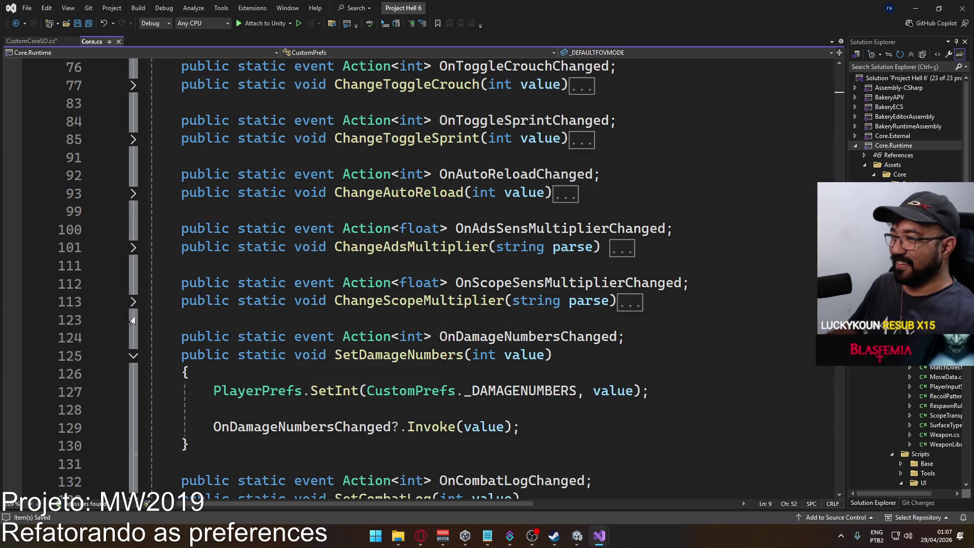
pyautogui.click(132, 356)
pyautogui.click(133, 409)
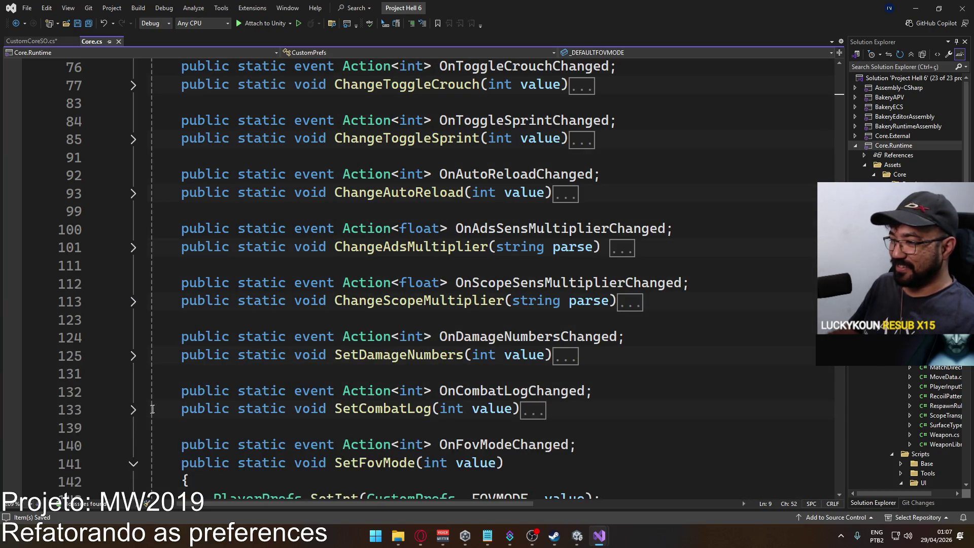
pyautogui.scroll(-3, 135, 402)
pyautogui.click(133, 302)
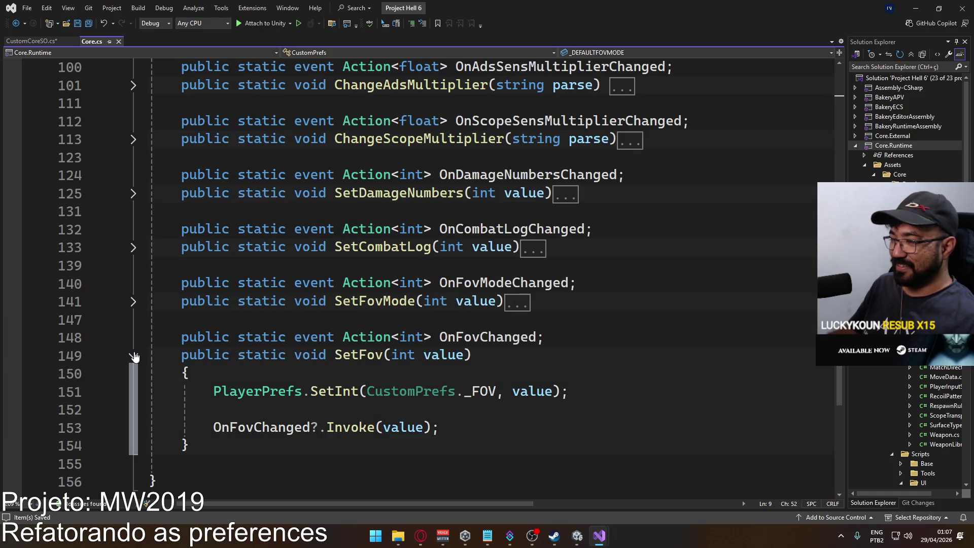
pyautogui.click(133, 355)
# Select Core's preference block from OnSetLastMap down to the end of SetFov
pyautogui.click(562, 360)
pyautogui.scroll(2, 386, 348)
pyautogui.scroll(8, 386, 348)
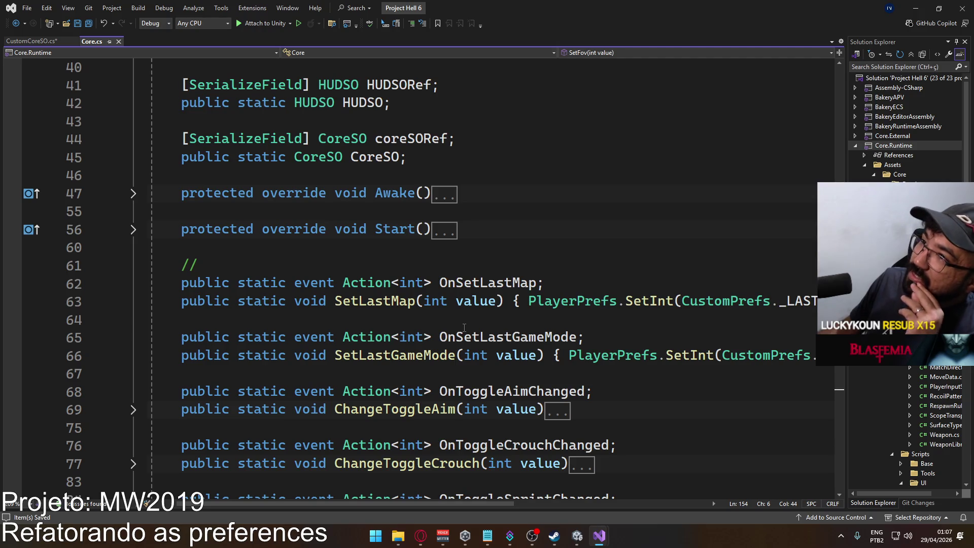
pyautogui.scroll(-8, 464, 328)
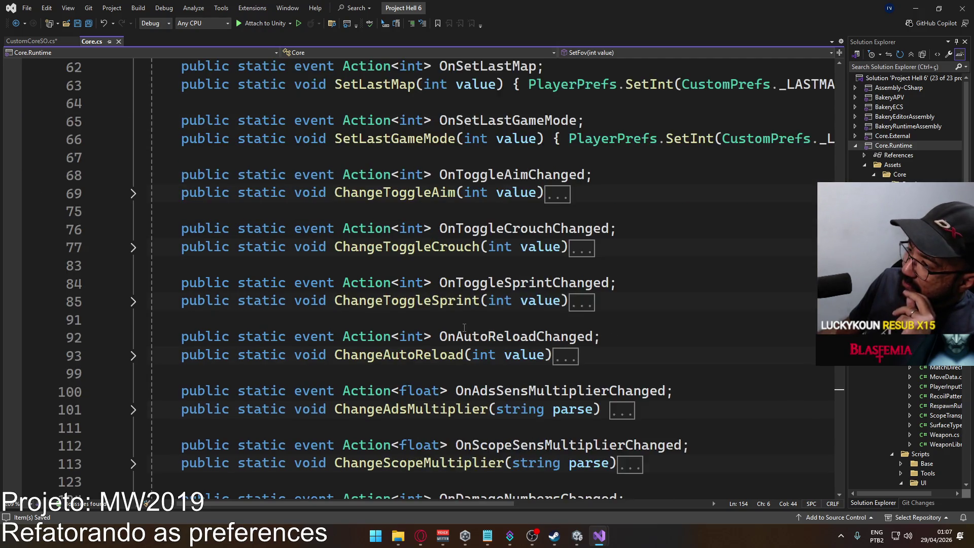
pyautogui.scroll(-1, 464, 327)
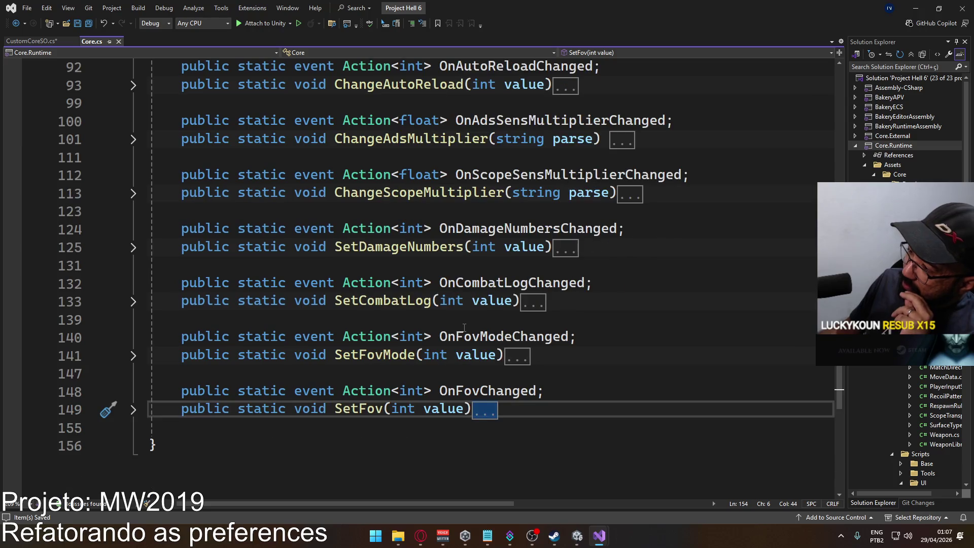
pyautogui.click(134, 409)
pyautogui.click(134, 409)
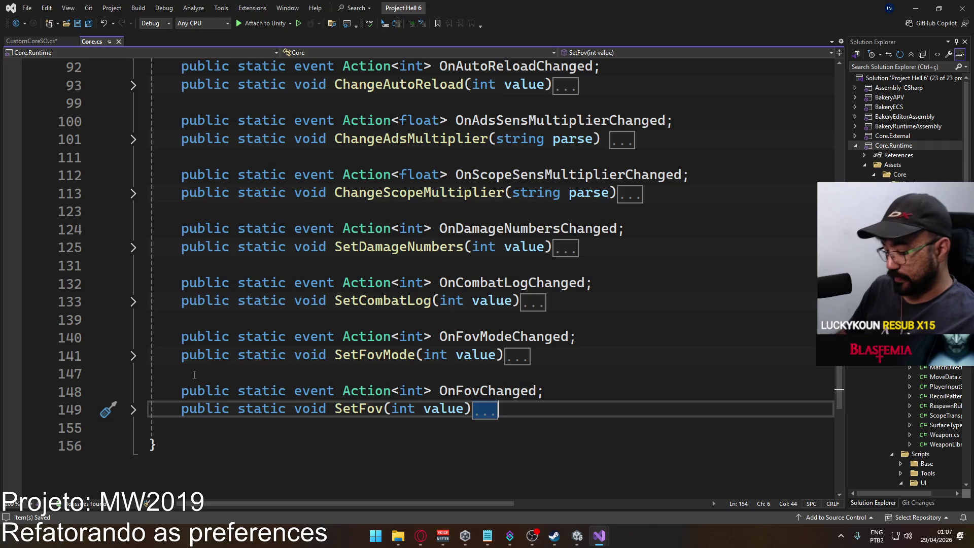
pyautogui.hotkey('shift', 'Home')
pyautogui.click(432, 397)
pyautogui.hotkey('ctrl', '-')
pyautogui.scroll(8, 433, 398)
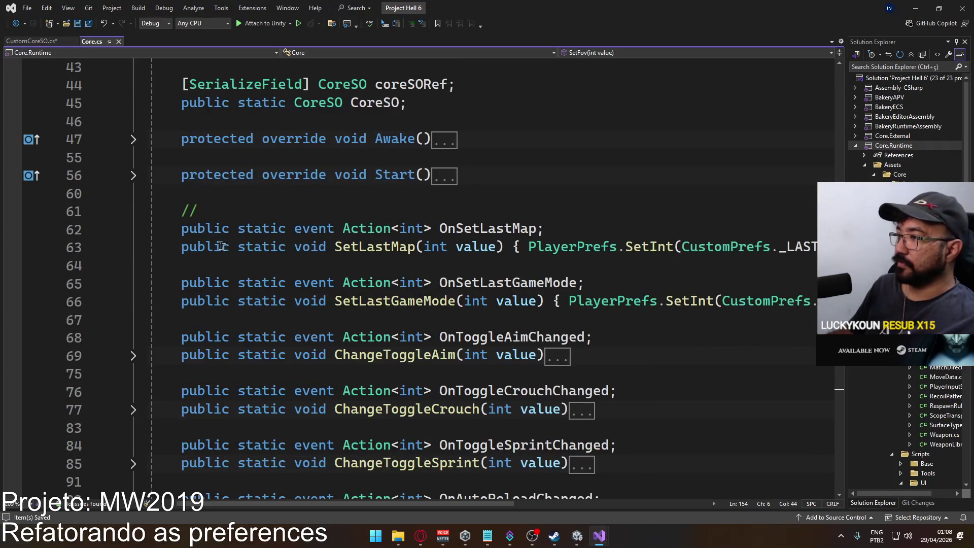
pyautogui.keyDown('shift'); pyautogui.click(181, 231); pyautogui.keyUp('shift')
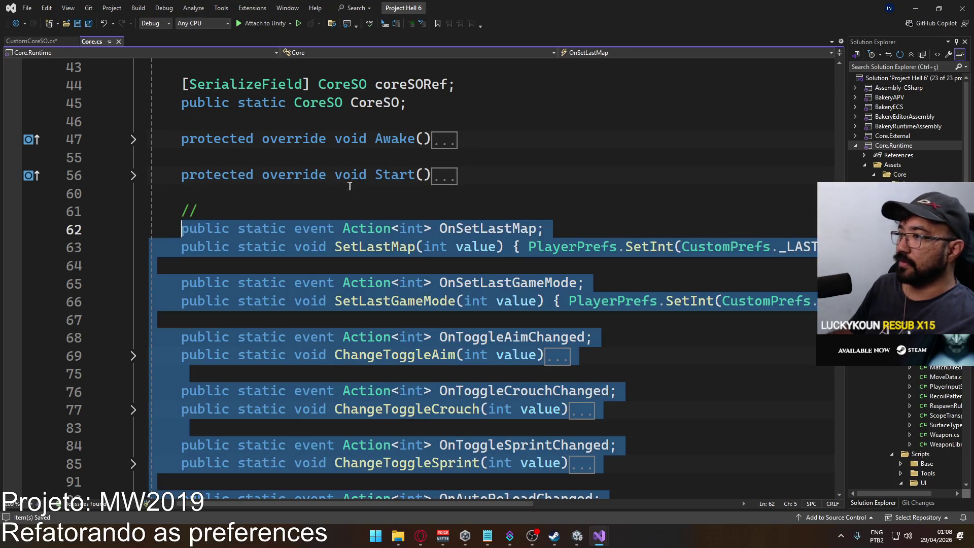
# Replace the unfinished Set stub in CustomCoreSO.cs with the pasted Core preference code
pyautogui.click(31, 41)
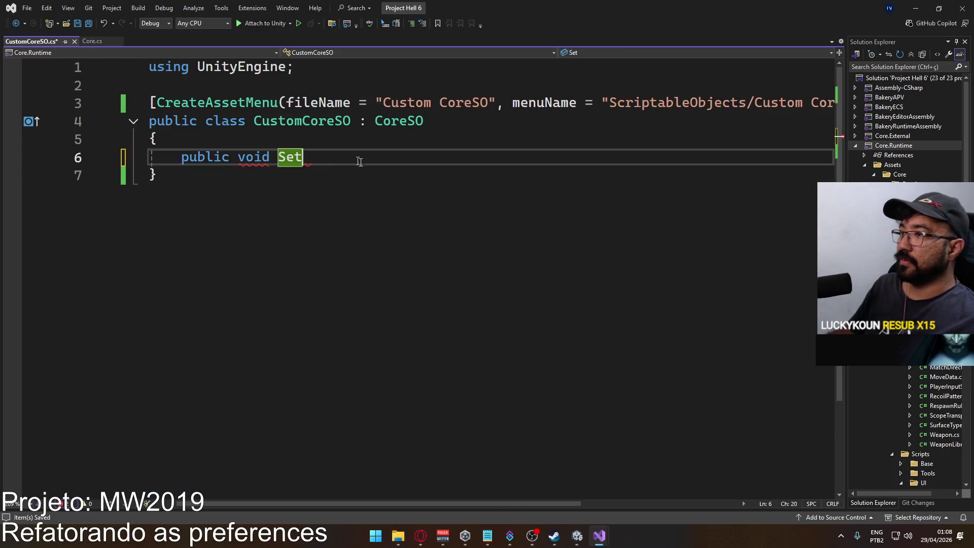
pyautogui.hotkey('shift', 'Home')
pyautogui.hotkey('ctrl', 'v')
pyautogui.scroll(10, 455, 319)
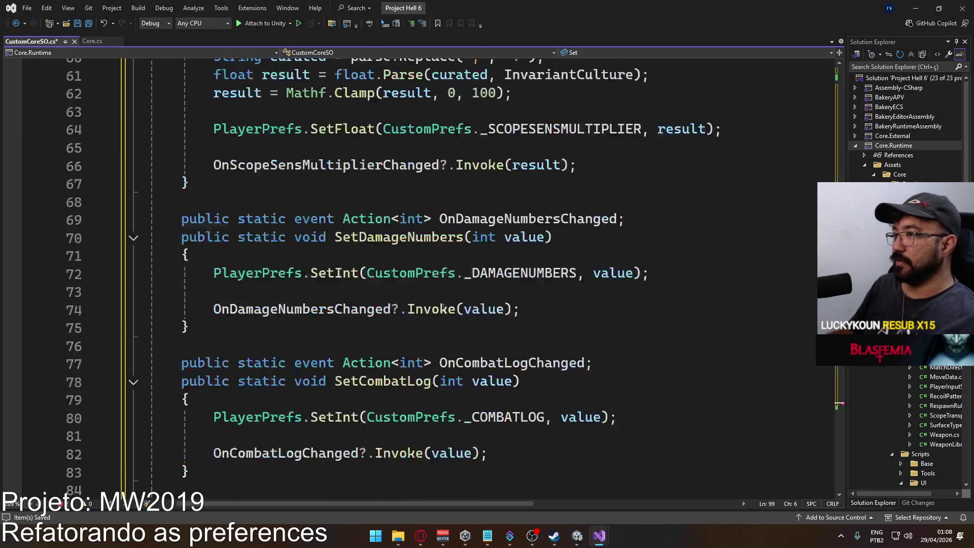
pyautogui.scroll(11, 455, 320)
# Delete the OnSetLastMap, OnSetLastGameMode and OnToggleAimChanged event declarations
pyautogui.click(566, 173)
pyautogui.hotkey('ctrl', 'x')
pyautogui.click(615, 211)
pyautogui.click(597, 249)
pyautogui.press('Up')
pyautogui.hotkey('ctrl', 'shift', 'l')
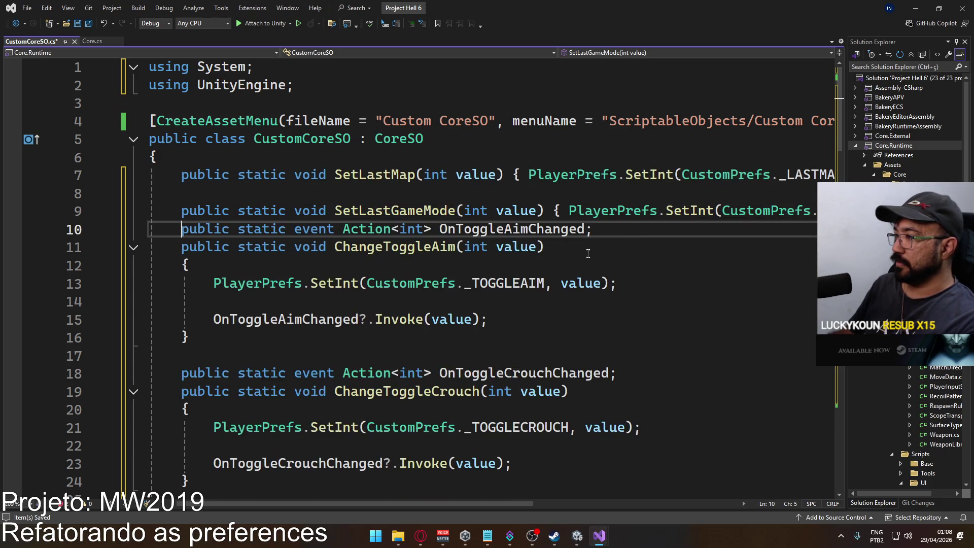
pyautogui.hotkey('ctrl', 'x')
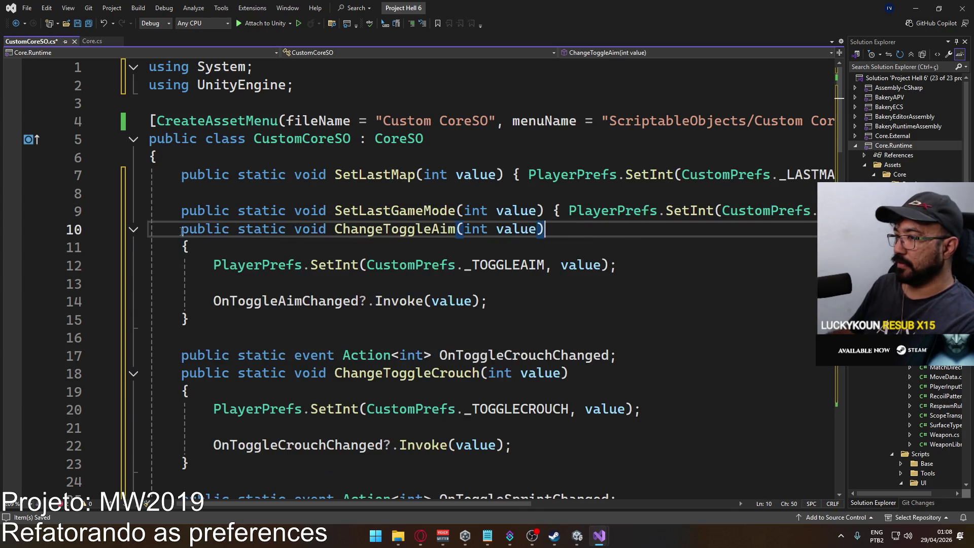
pyautogui.press('Return')
# Delete the OnToggleCrouchChanged event declaration
pyautogui.scroll(-2, 213, 234)
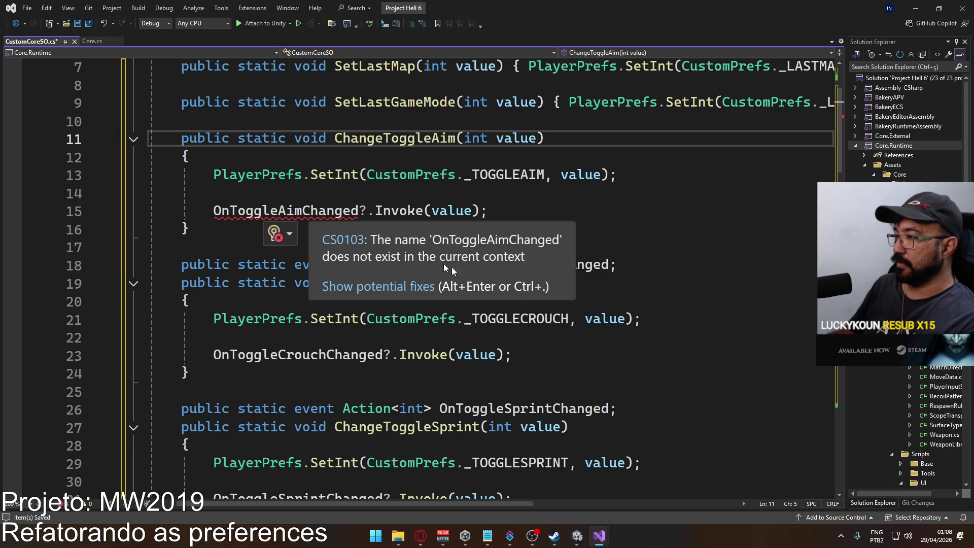
pyautogui.scroll(2, 369, 281)
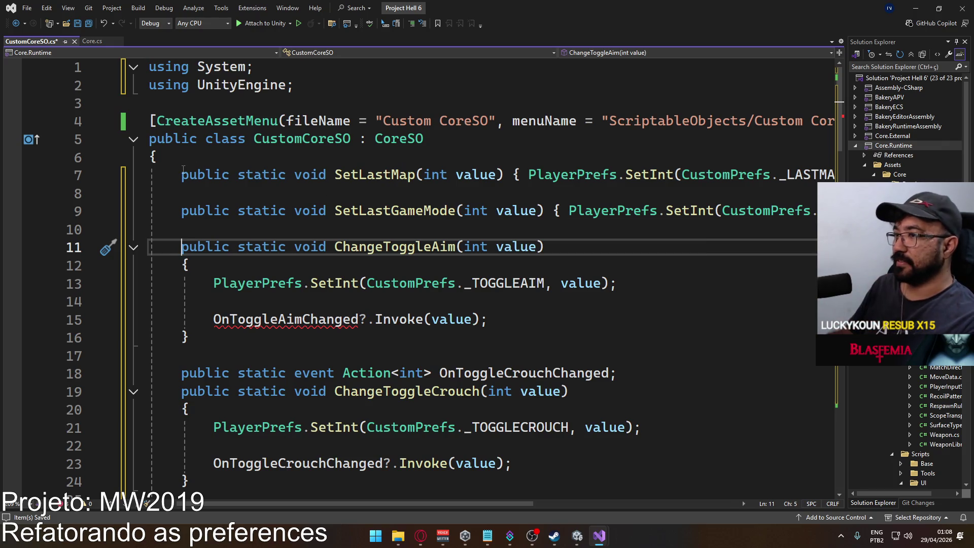
pyautogui.press('Up')
pyautogui.press('Up')
pyautogui.press('Up')
pyautogui.scroll(-8, 380, 309)
pyautogui.scroll(6, 381, 309)
pyautogui.scroll(-1, 381, 309)
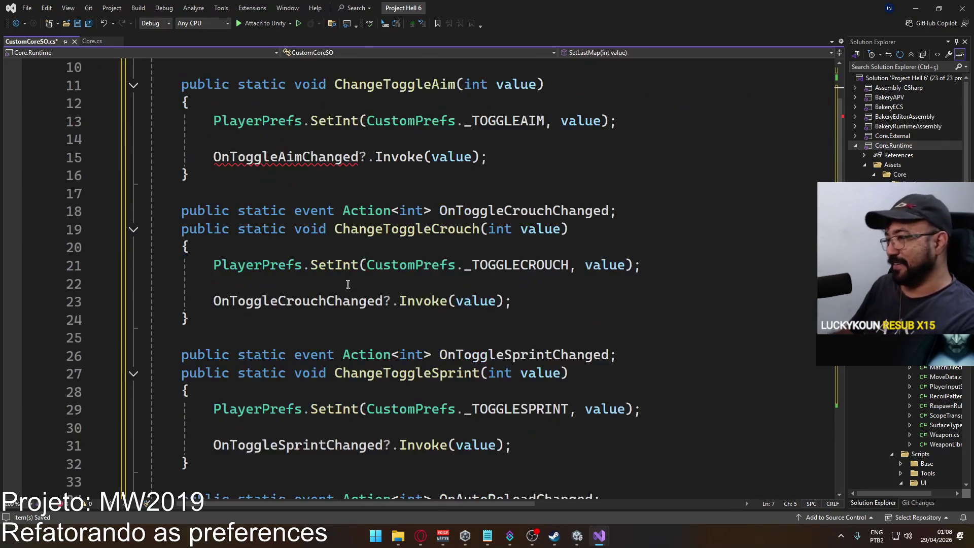
pyautogui.click(606, 211)
pyautogui.hotkey('ctrl', 'x')
# Delete the OnToggleSprintChanged, OnAutoReloadChanged, OnAdsSensMultiplierChanged and OnScopeSensMultiplierChanged event declarations
pyautogui.click(606, 339)
pyautogui.hotkey('ctrl', 'x')
pyautogui.scroll(-4, 591, 299)
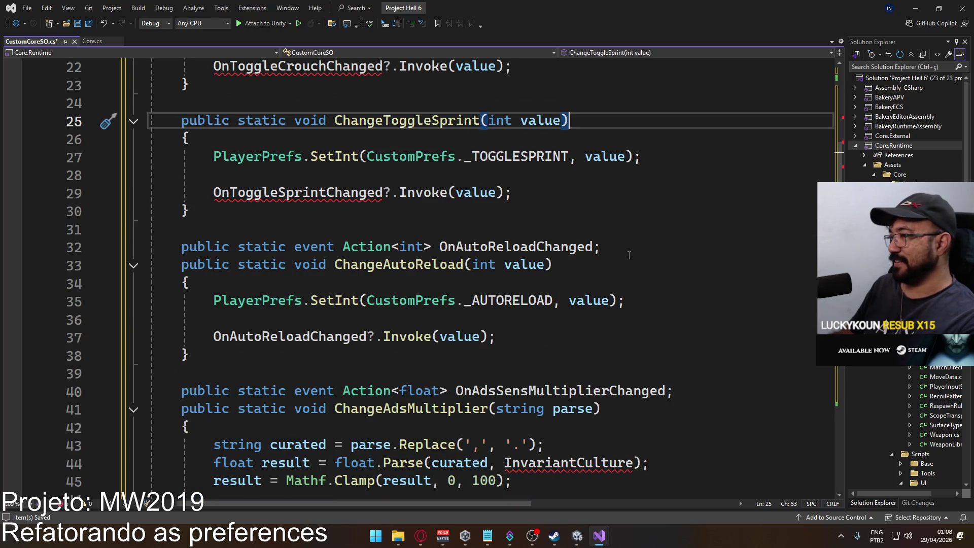
pyautogui.click(604, 247)
pyautogui.hotkey('ctrl', 'x')
pyautogui.scroll(-1, 688, 319)
pyautogui.click(659, 320)
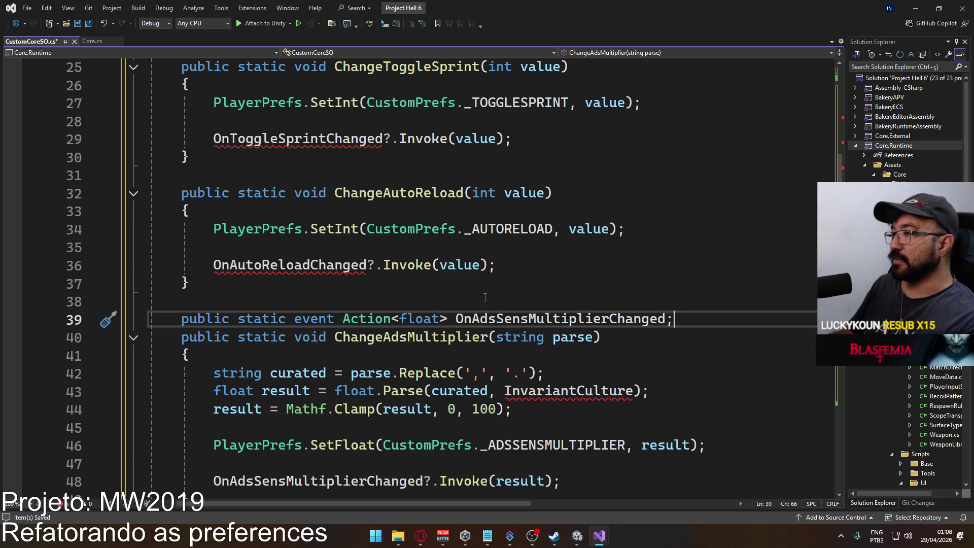
pyautogui.hotkey('ctrl', 'x')
pyautogui.scroll(-3, 704, 318)
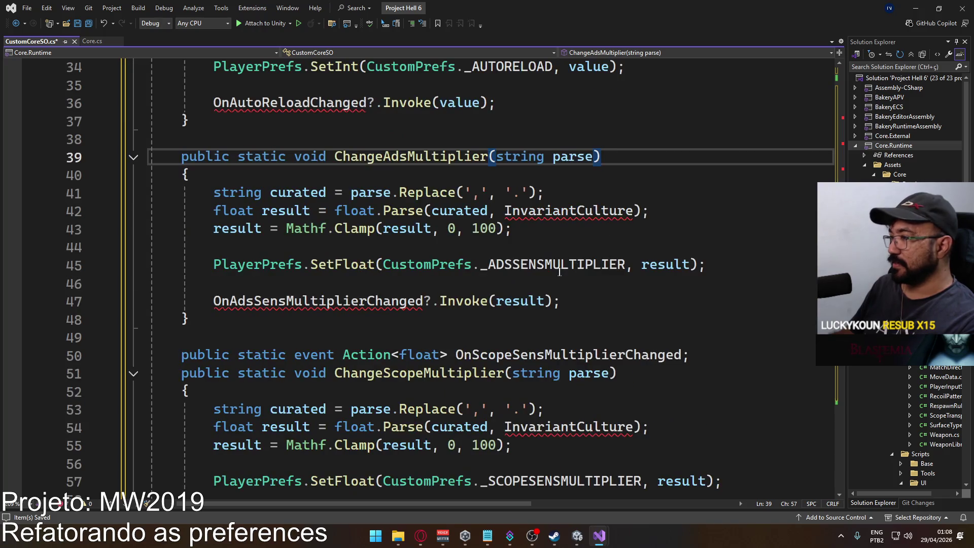
pyautogui.click(724, 355)
pyautogui.hotkey('ctrl', 'x')
# Delete the OnCombatLogChanged, OnFovModeChanged and OnFovChanged event declarations
pyautogui.scroll(-4, 710, 355)
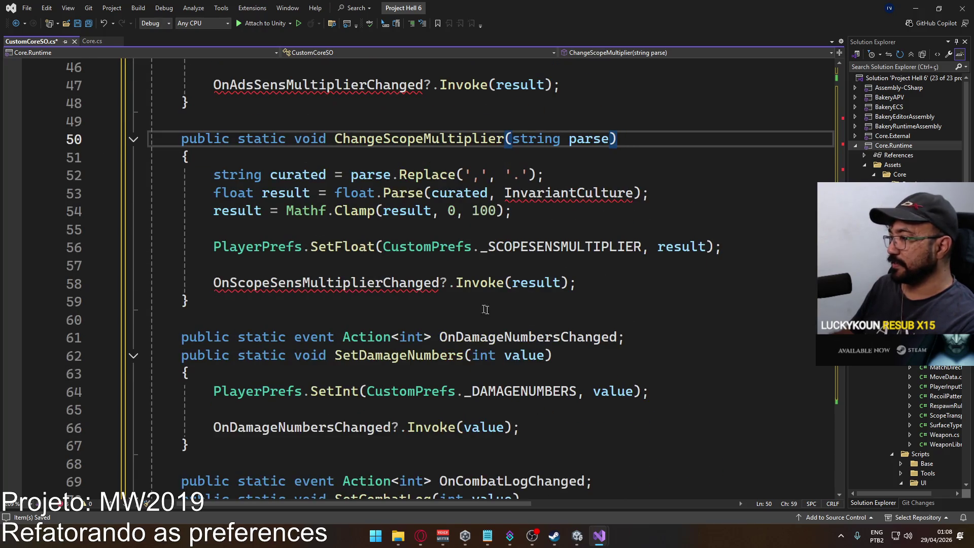
pyautogui.click(640, 338)
pyautogui.scroll(-2, 562, 351)
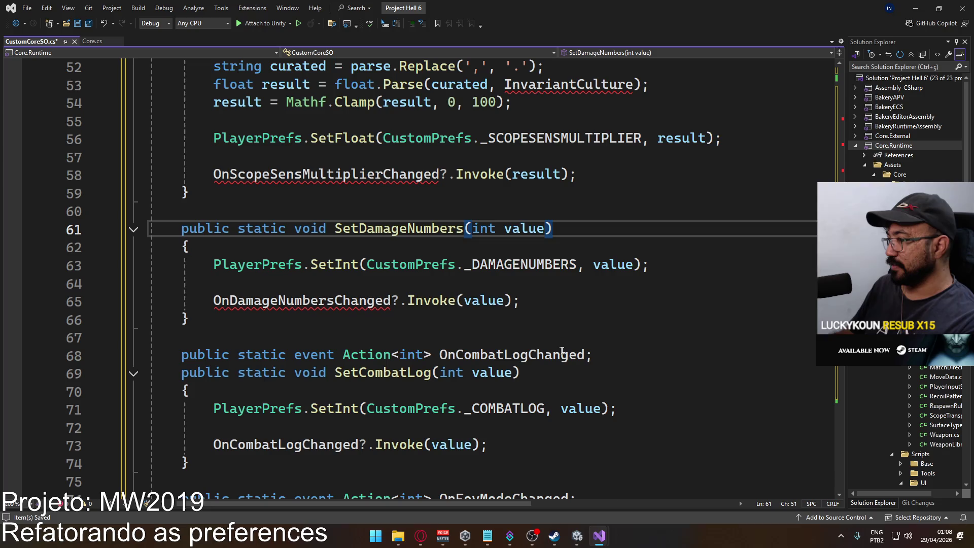
pyautogui.click(607, 359)
pyautogui.hotkey('ctrl', 'x')
pyautogui.scroll(-3, 558, 340)
pyautogui.click(537, 320)
pyautogui.hotkey('ctrl', 'x')
pyautogui.scroll(-2, 537, 321)
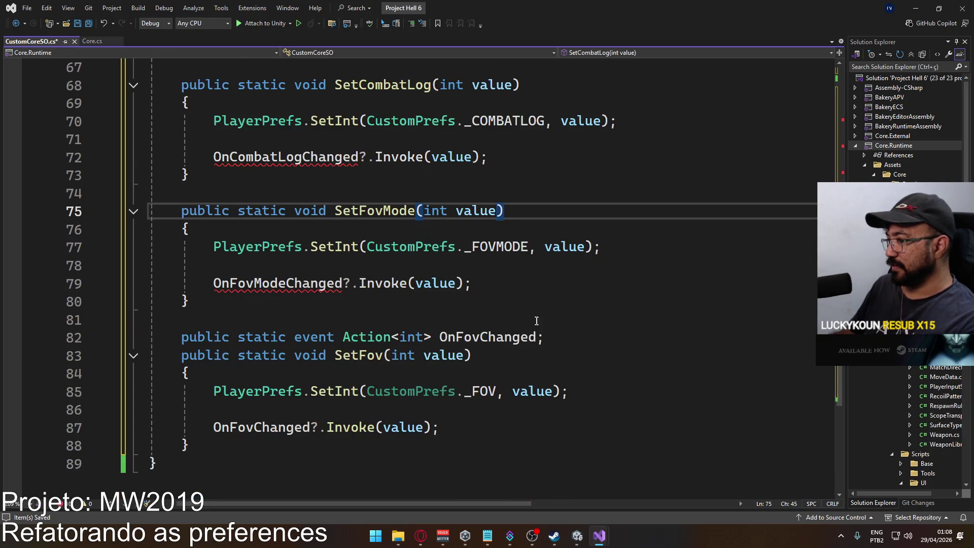
pyautogui.click(537, 338)
pyautogui.hotkey('ctrl', 'x')
pyautogui.scroll(10, 533, 350)
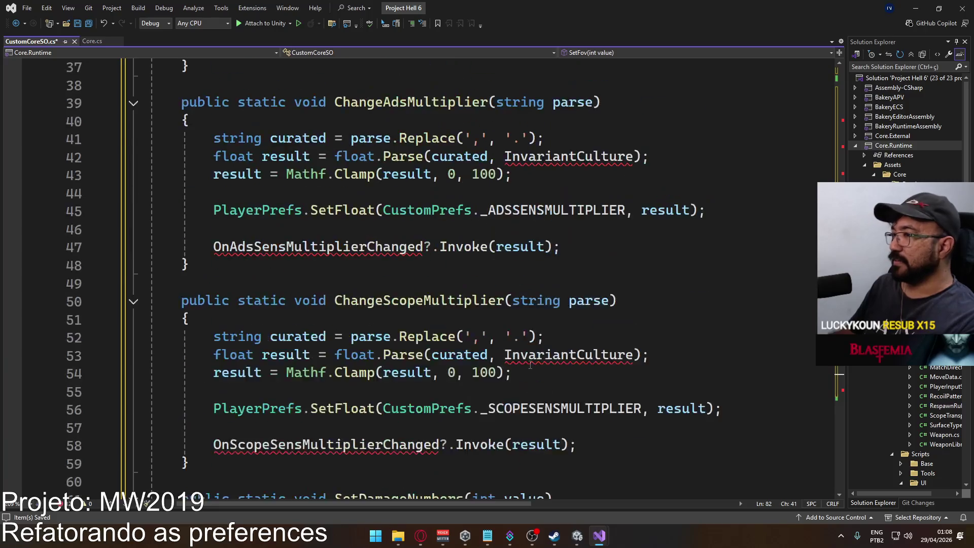
pyautogui.scroll(12, 530, 365)
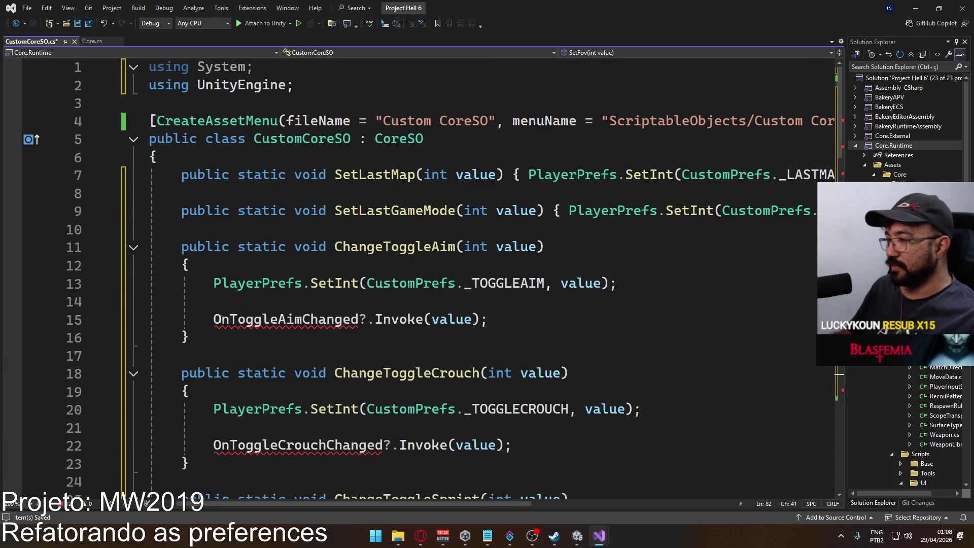
# Qualify OnToggleAimChanged in ChangeToggleAim as Core.OnToggleAimChanged
pyautogui.click(213, 319)
pyautogui.write('Core.')
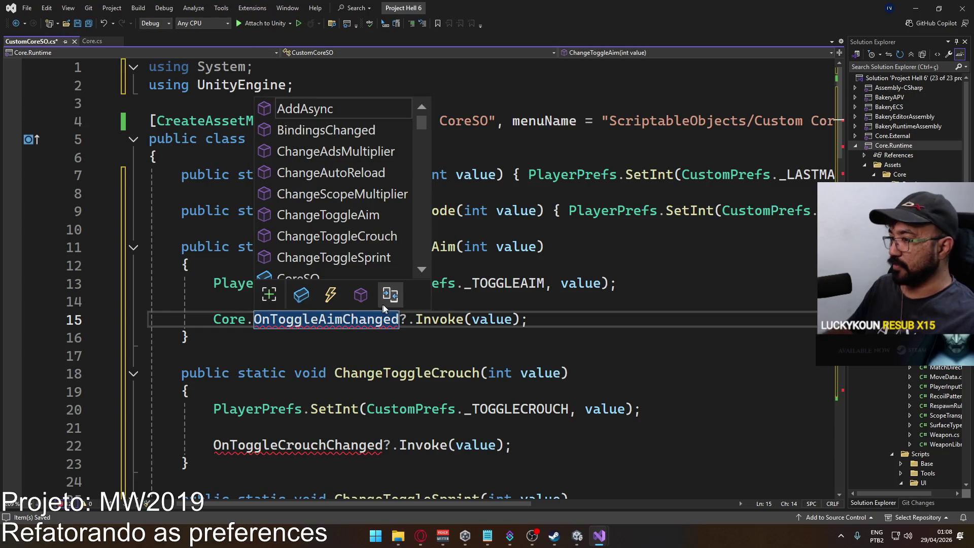
pyautogui.click(302, 337)
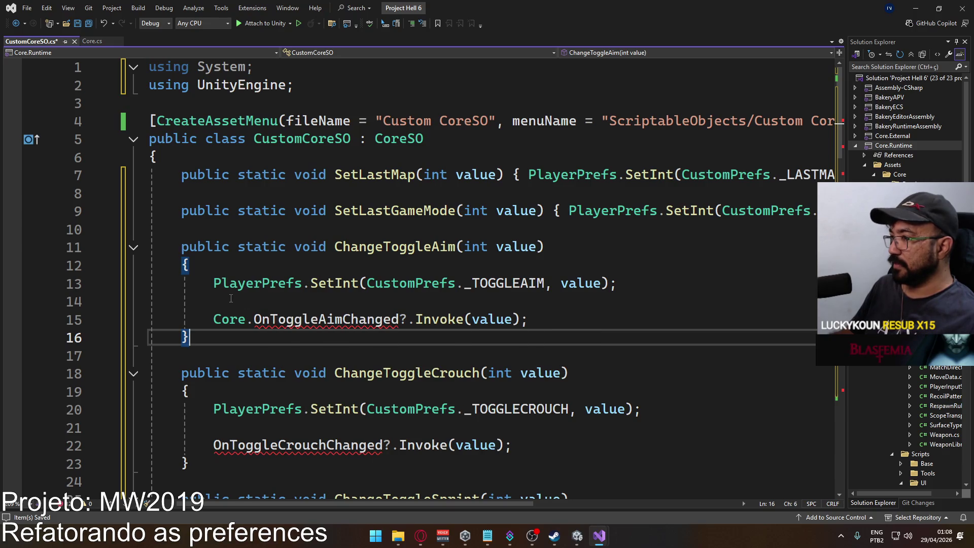
pyautogui.moveTo(294, 326)
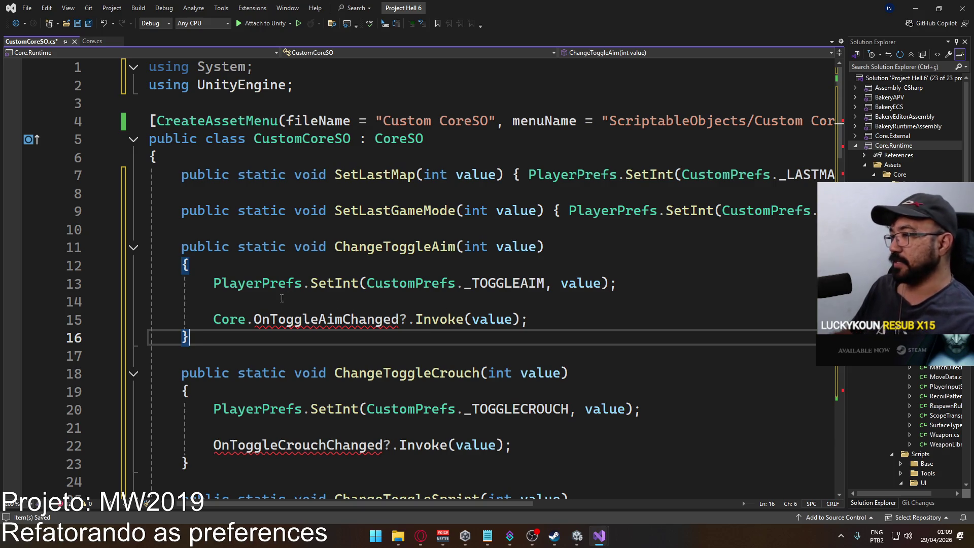
# Delete the body lines of ChangeToggleAim and ChangeToggleCrouch, leaving them empty
pyautogui.moveTo(558, 318); pyautogui.dragTo(213, 283)
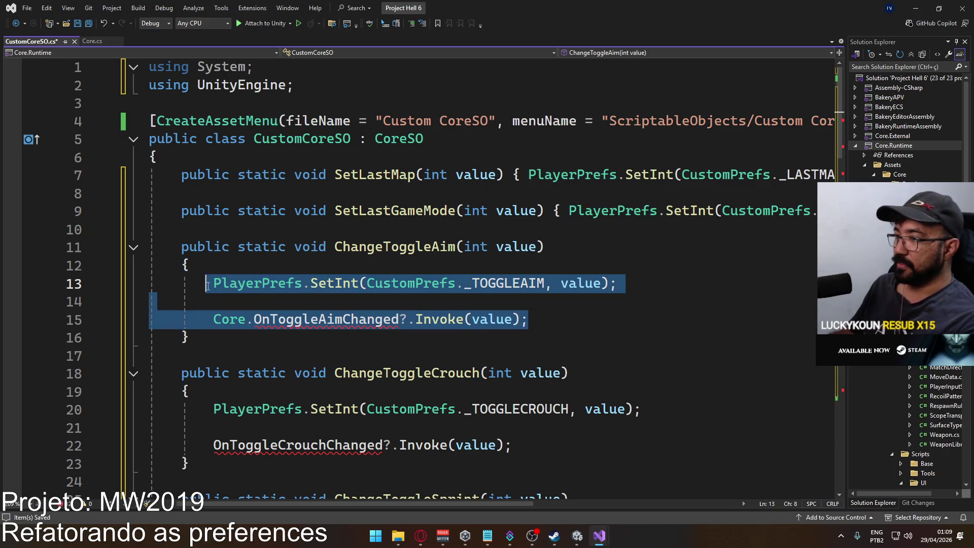
pyautogui.press('Delete')
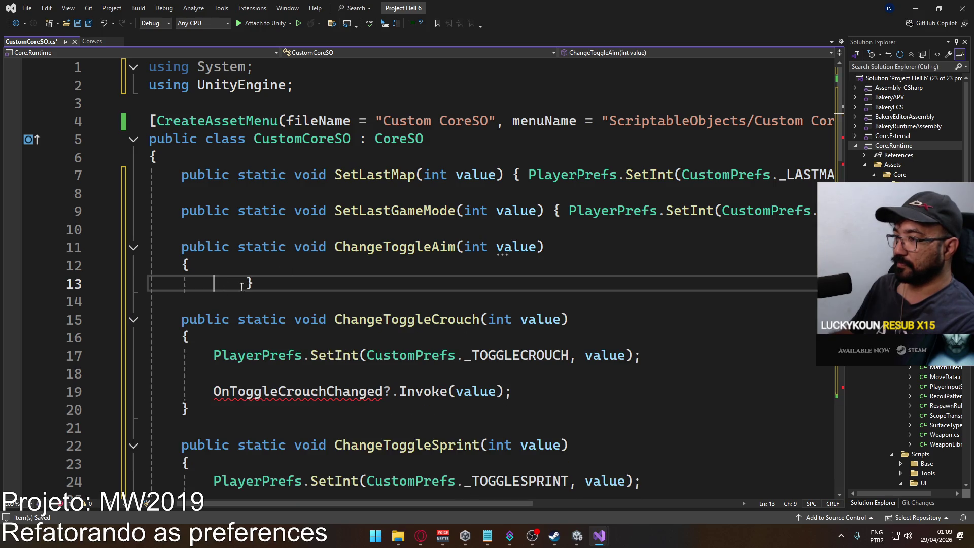
pyautogui.doubleClick(242, 287)
pyautogui.press('BackSpace')
pyautogui.press('Return')
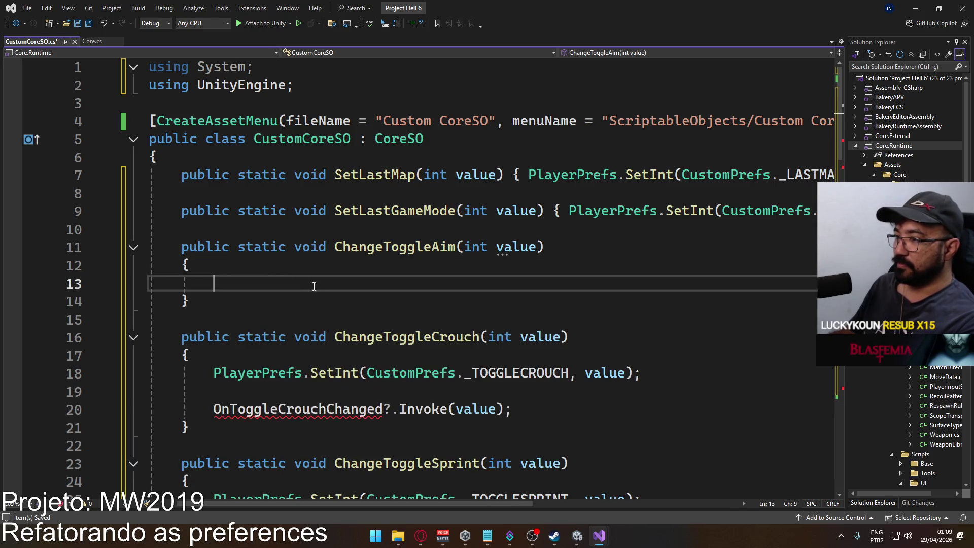
pyautogui.click(512, 409)
pyautogui.keyDown('shift'); pyautogui.click(642, 373); pyautogui.keyUp('shift')
pyautogui.press('Delete')
pyautogui.moveTo(642, 373); pyautogui.dragTo(213, 373)
pyautogui.press('Delete')
pyautogui.scroll(-2, 638, 355)
# Cut the bodies of ChangeToggleSprint, AutoReload, Ads, Scope, SetDamageNumbers, SetCombatLog, SetFovMode and SetFov
pyautogui.click(638, 355)
pyautogui.hotkey('ctrl', 'x')
pyautogui.hotkey('ctrl', 'x')
pyautogui.hotkey('ctrl', 'x')
pyautogui.click(450, 355)
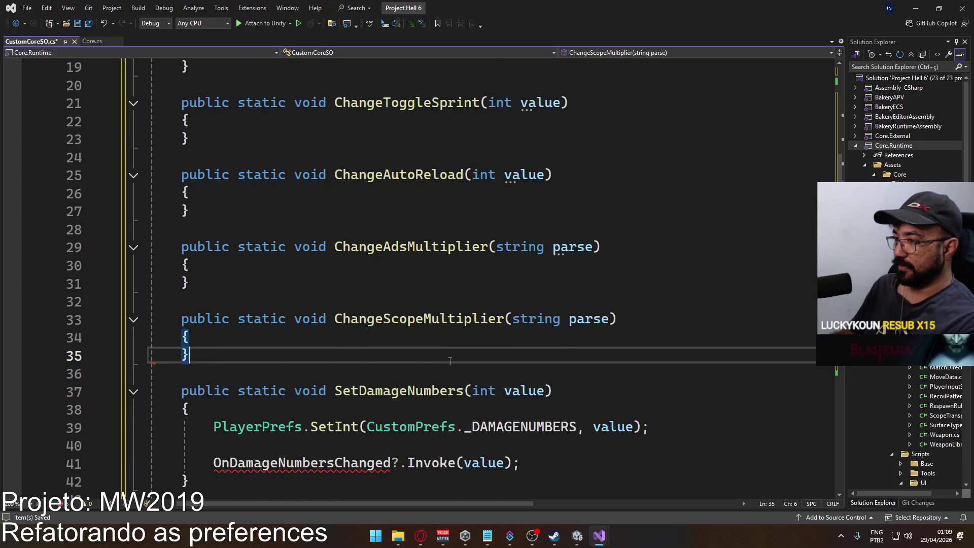
pyautogui.scroll(-2, 355, 340)
pyautogui.click(355, 319)
pyautogui.hotkey('ctrl', 'x')
pyautogui.hotkey('ctrl', 'x')
pyautogui.hotkey('ctrl', 'x')
pyautogui.scroll(-2, 392, 351)
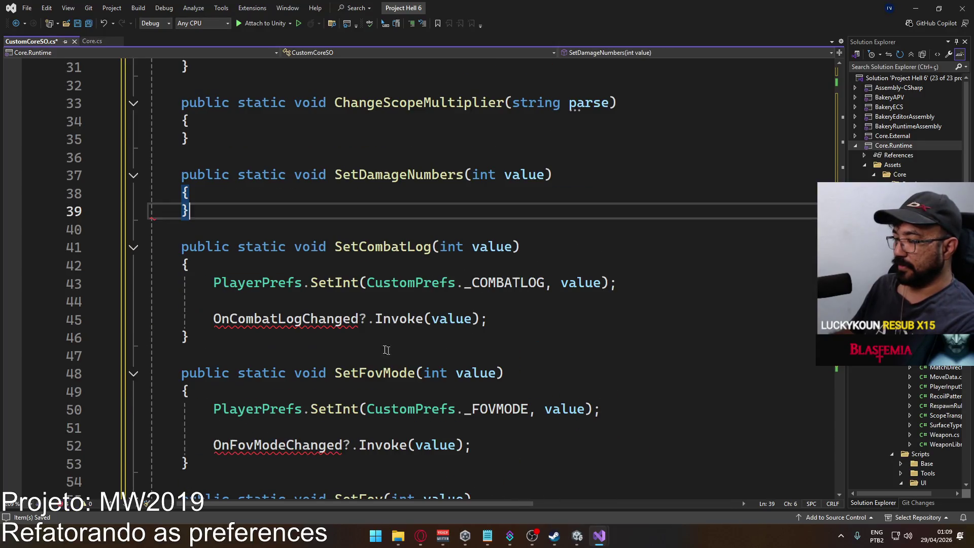
pyautogui.click(334, 285)
pyautogui.hotkey('ctrl', 'x')
pyautogui.hotkey('ctrl', 'x')
pyautogui.hotkey('ctrl', 'x')
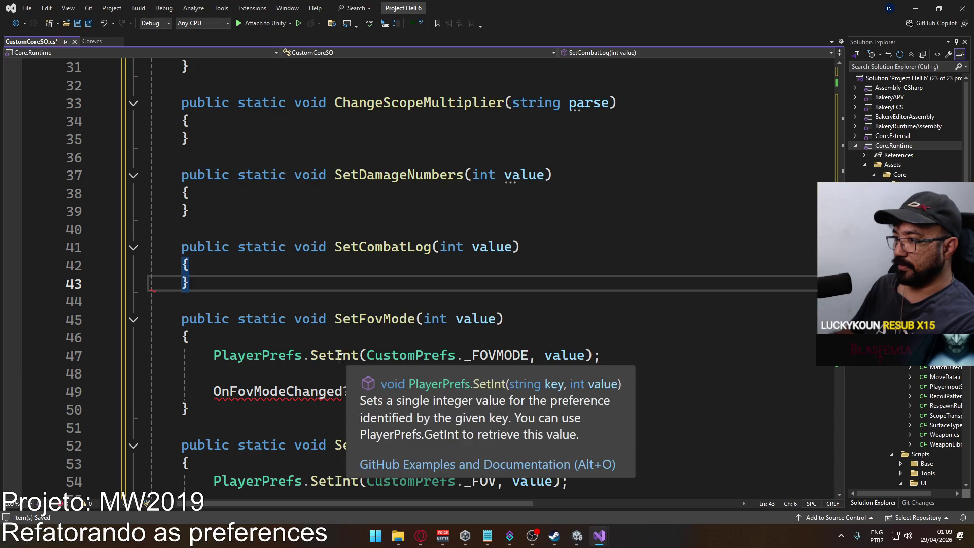
pyautogui.click(369, 358)
pyautogui.hotkey('ctrl', 'x')
pyautogui.hotkey('ctrl', 'x')
pyautogui.hotkey('ctrl', 'x')
pyautogui.scroll(-2, 370, 362)
pyautogui.click(307, 324)
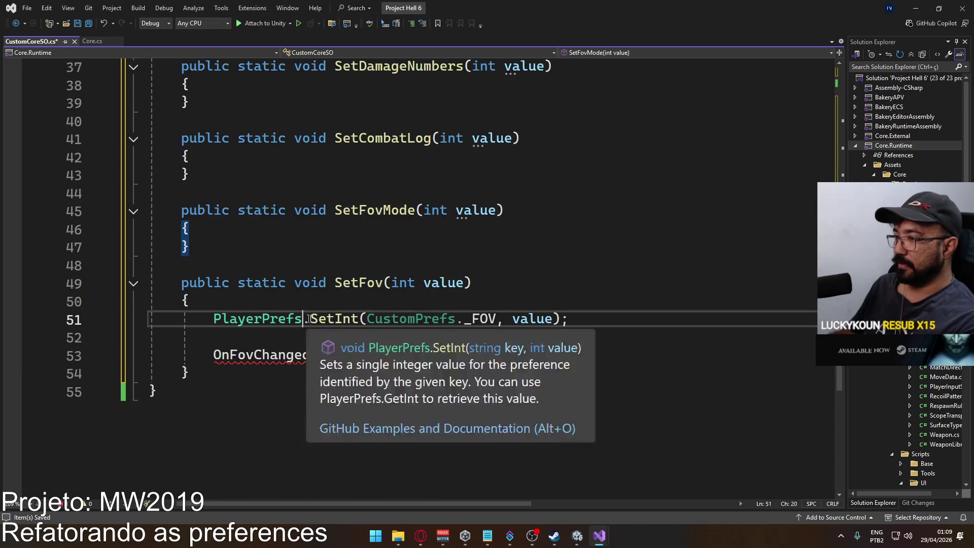
pyautogui.hotkey('ctrl', 'x')
pyautogui.hotkey('ctrl', 'x')
pyautogui.scroll(12, 365, 329)
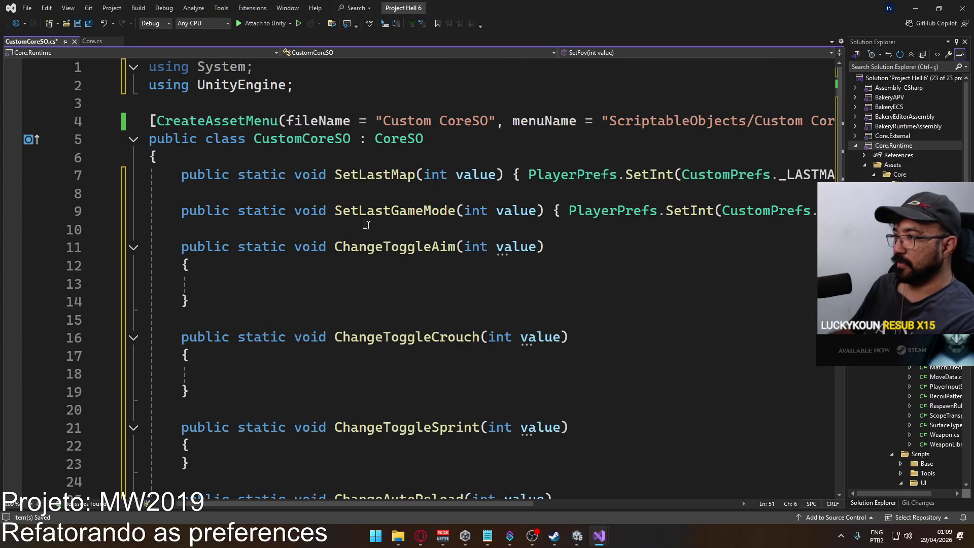
# Split SetLastMap and SetLastGameMode onto separate lines and remove their PlayerPrefs calls
pyautogui.click(514, 174)
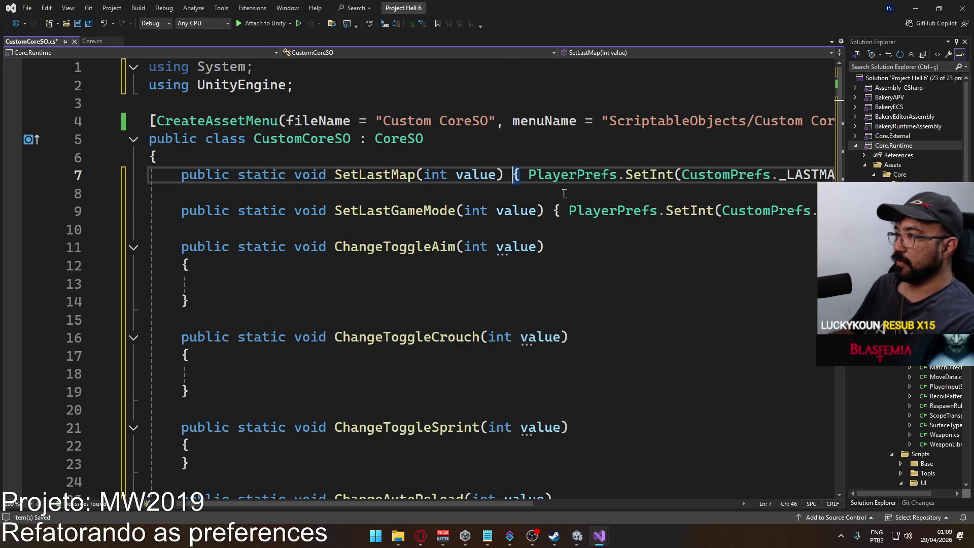
pyautogui.press('Return')
pyautogui.press('End')
pyautogui.press('Left')
pyautogui.press('Left')
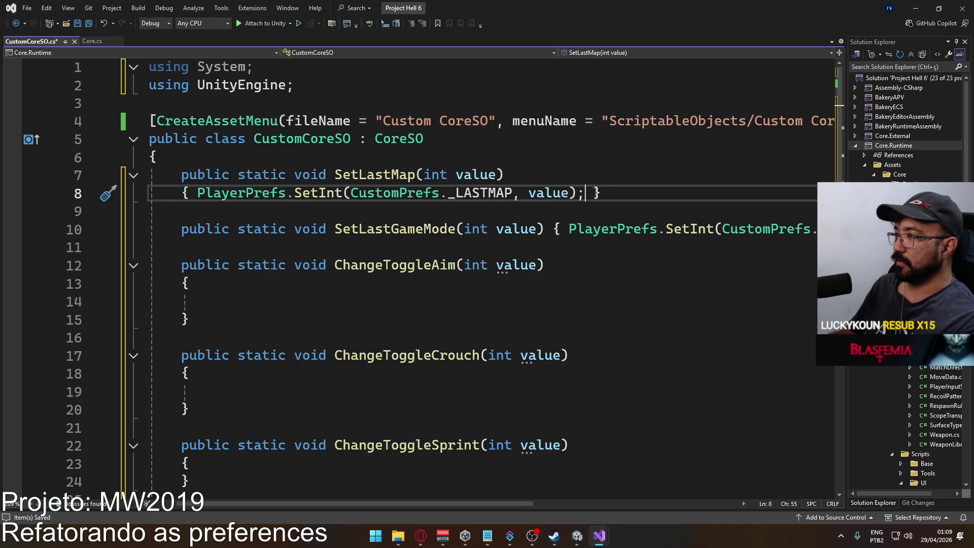
pyautogui.press('Return')
pyautogui.press('Return')
pyautogui.moveTo(197, 198); pyautogui.dragTo(671, 196)
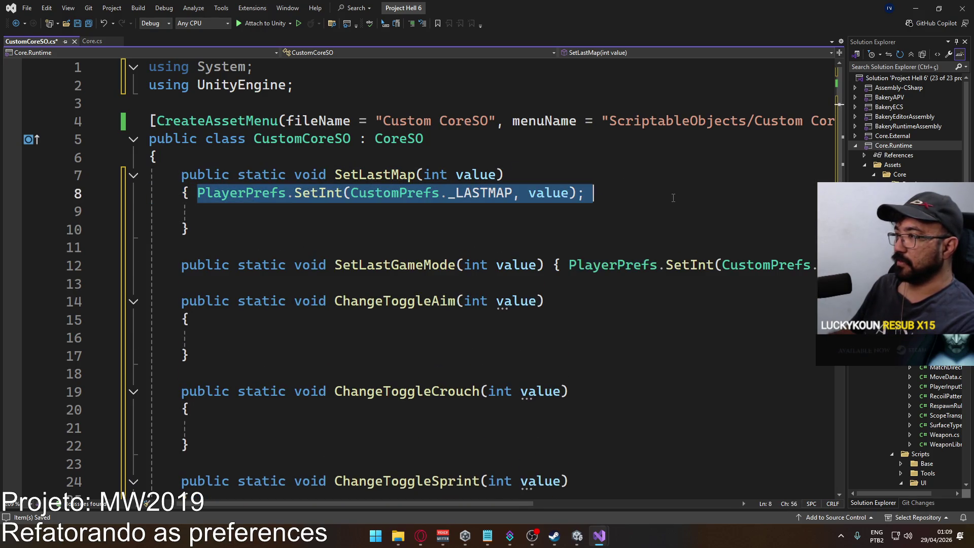
pyautogui.hotkey('ctrl', 'x')
pyautogui.click(560, 266)
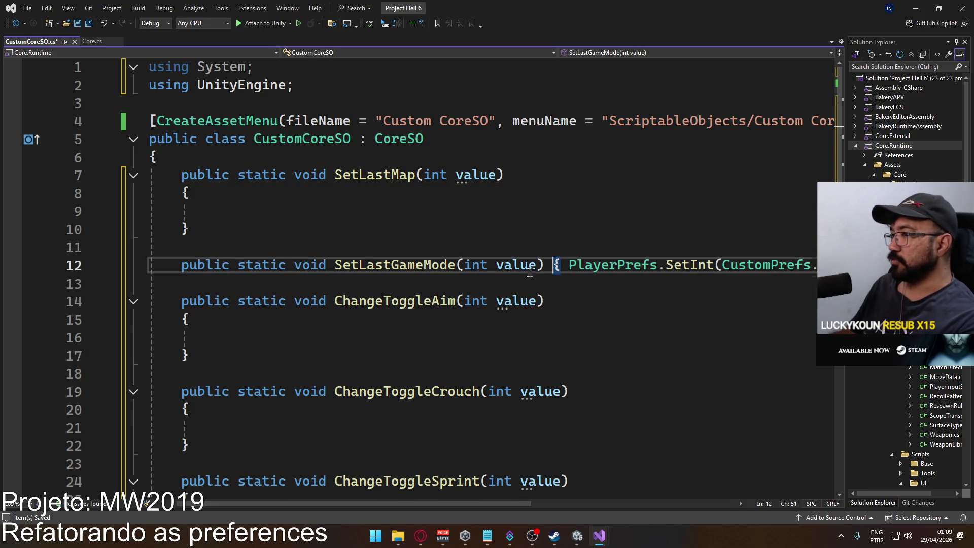
pyautogui.press('Return')
pyautogui.moveTo(197, 284); pyautogui.dragTo(627, 284)
pyautogui.hotkey('ctrl', 'x')
pyautogui.press('Return')
pyautogui.press('Return')
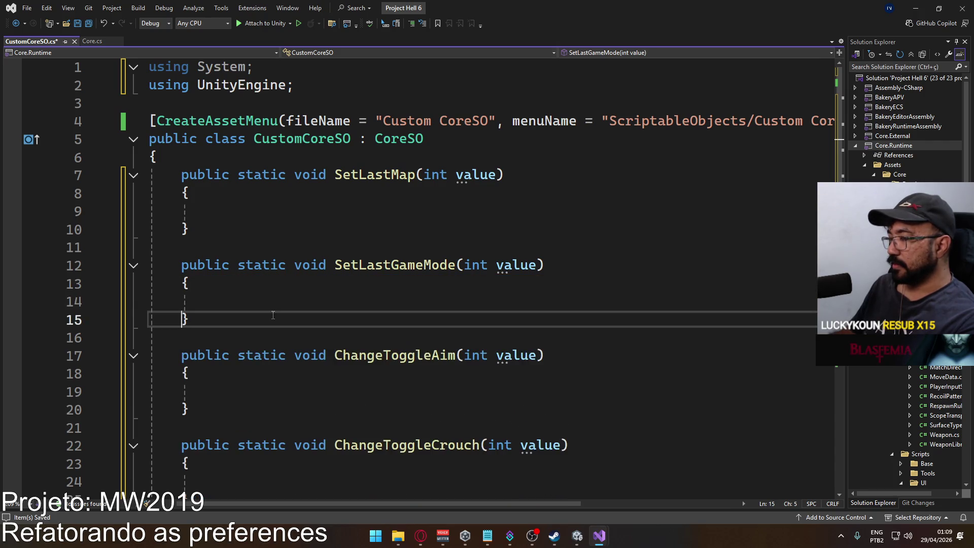
# Add a blank line inside the ChangeToggleSprint, ChangeAutoReload, ChangeAdsMultiplier and ChangeScopeMultiplier stubs
pyautogui.scroll(-7, 273, 294)
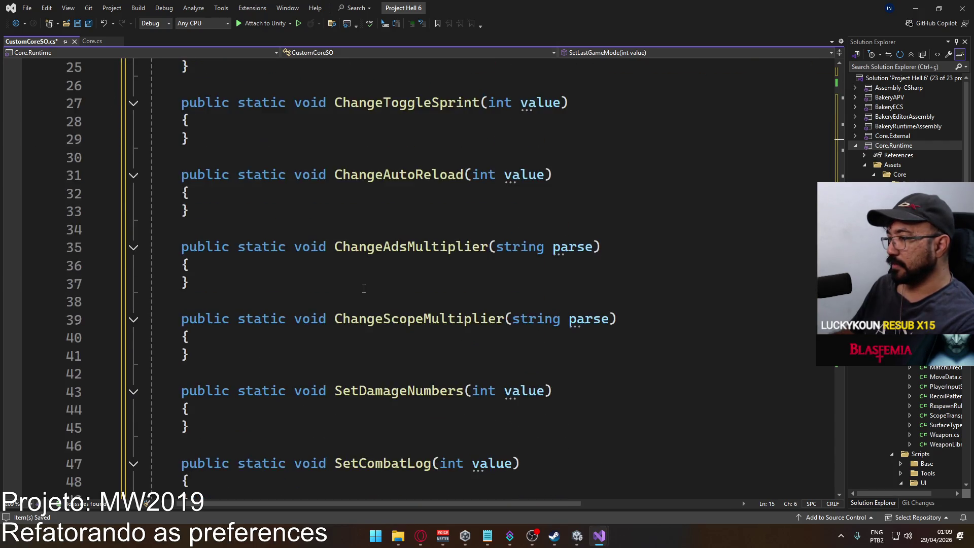
pyautogui.scroll(3, 267, 274)
pyautogui.scroll(-1, 274, 284)
pyautogui.click(279, 292)
pyautogui.press('Return')
pyautogui.scroll(-2, 284, 295)
pyautogui.click(253, 272)
pyautogui.press('Return')
pyautogui.click(254, 354)
pyautogui.press('Return')
pyautogui.scroll(-2, 253, 355)
pyautogui.click(257, 345)
pyautogui.press('Return')
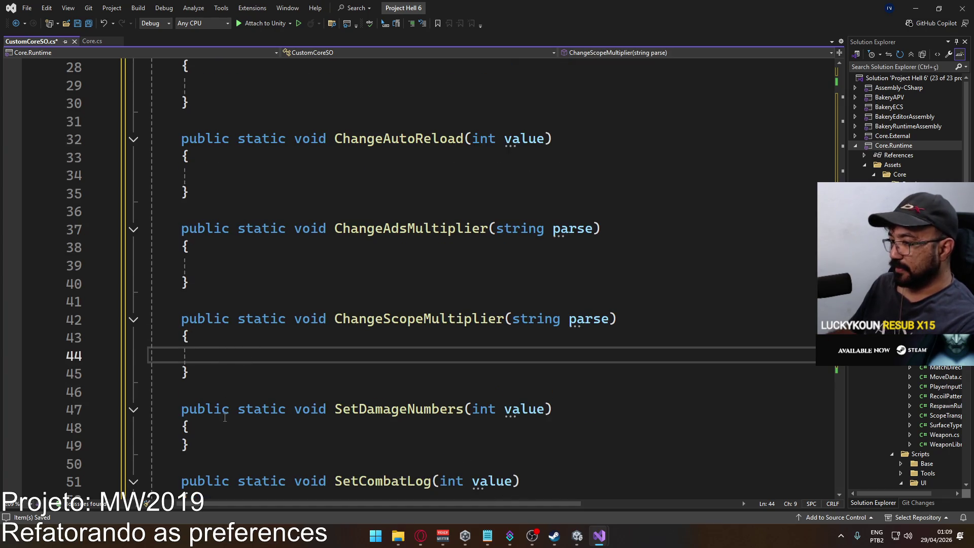
# Add blank lines inside SetDamageNumbers, SetCombatLog, SetFovMode and SetFov, plus one after SetFov
pyautogui.click(238, 427)
pyautogui.press('Return')
pyautogui.scroll(-3, 248, 383)
pyautogui.click(247, 355)
pyautogui.press('Return')
pyautogui.scroll(-2, 249, 356)
pyautogui.click(250, 339)
pyautogui.press('Return')
pyautogui.click(243, 428)
pyautogui.press('Return')
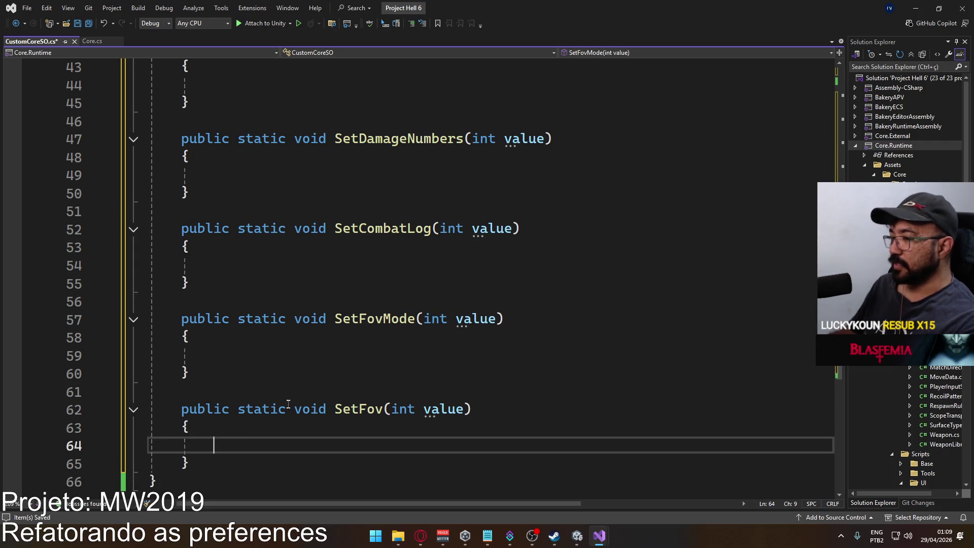
pyautogui.scroll(-1, 287, 385)
pyautogui.click(289, 352)
pyautogui.press('Return')
pyautogui.scroll(10, 277, 345)
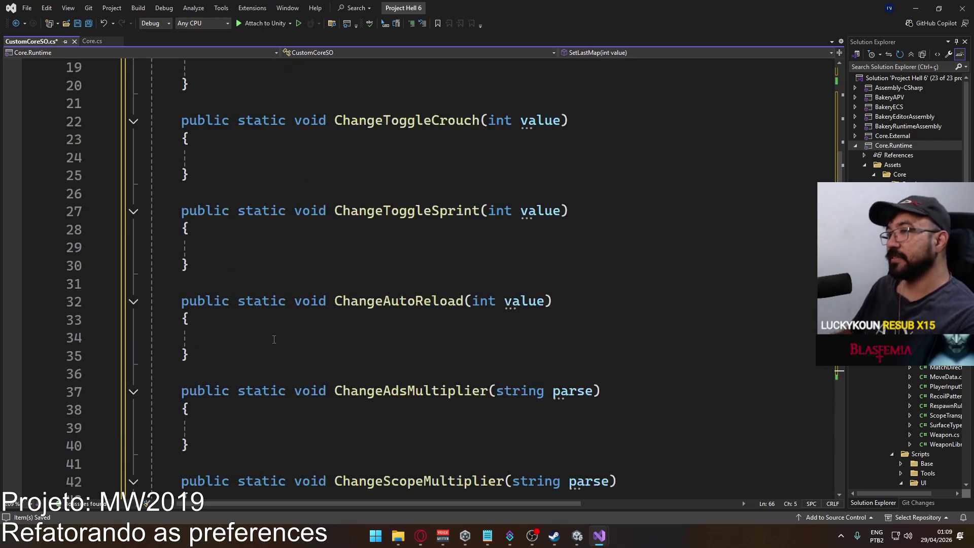
pyautogui.scroll(6, 261, 332)
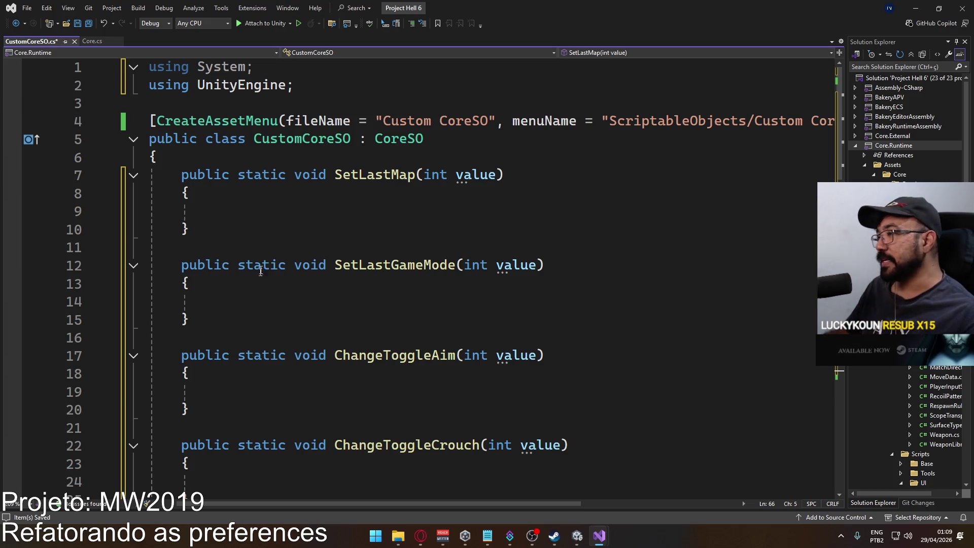
pyautogui.click(386, 212)
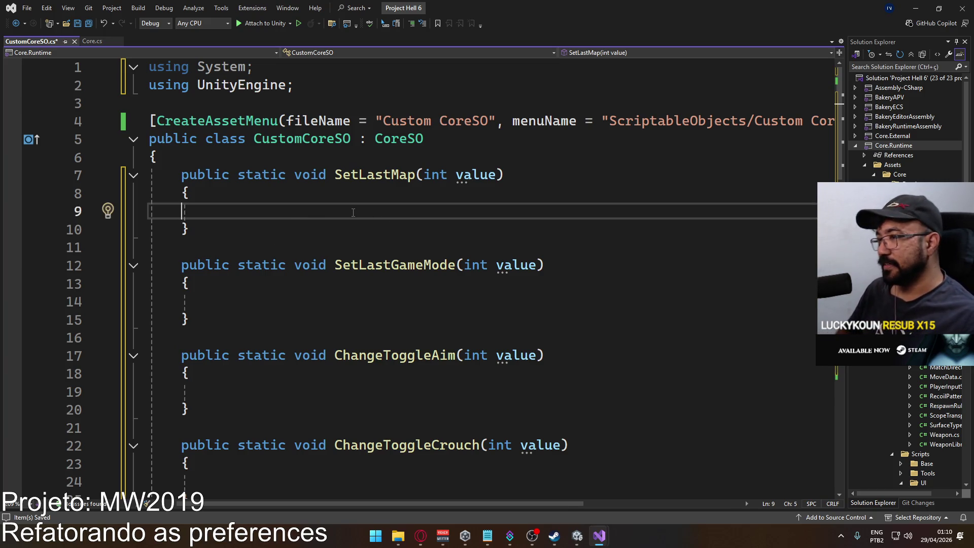
# Save CustomCoreSO.cs with Ctrl+S, then bring up Find in the current document
pyautogui.hotkey('ctrl', 's')
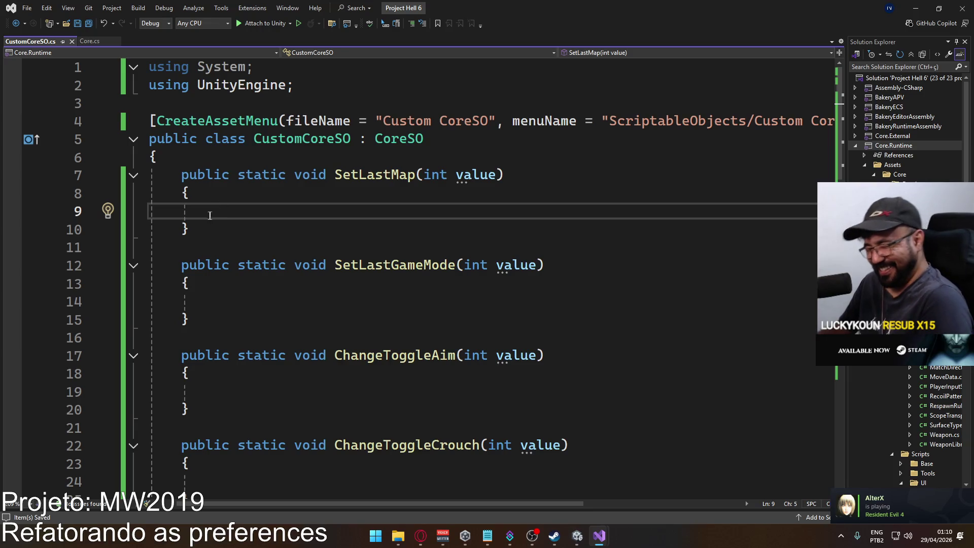
pyautogui.click(255, 159)
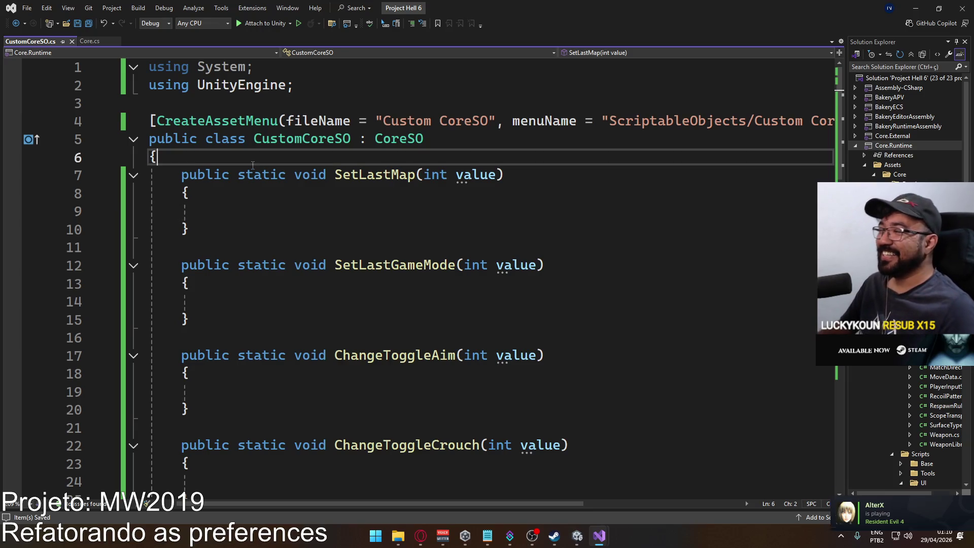
pyautogui.hotkey('ctrl', 'f')
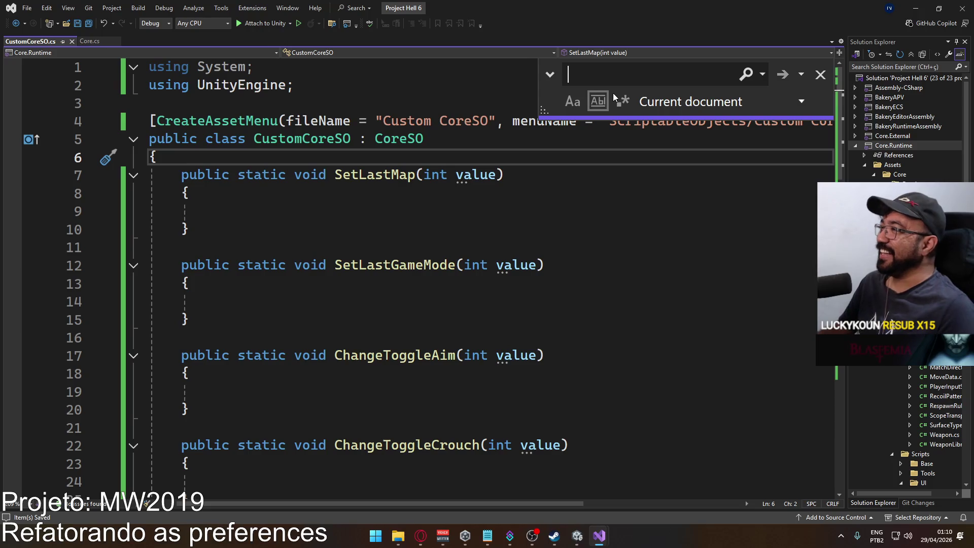
# Set up a current-document replace of 'static' with an empty replacement
pyautogui.click(670, 103)
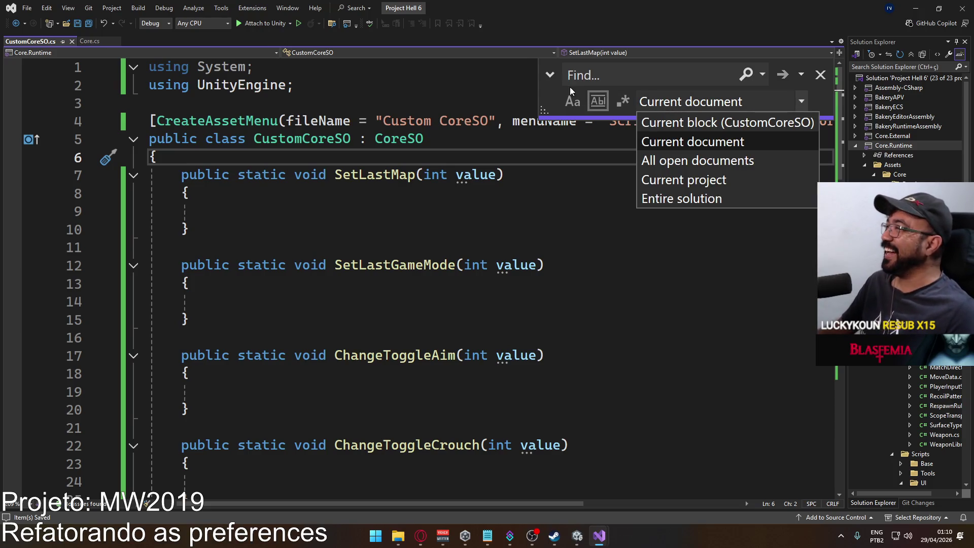
pyautogui.click(550, 76)
pyautogui.click(549, 76)
pyautogui.write('st')
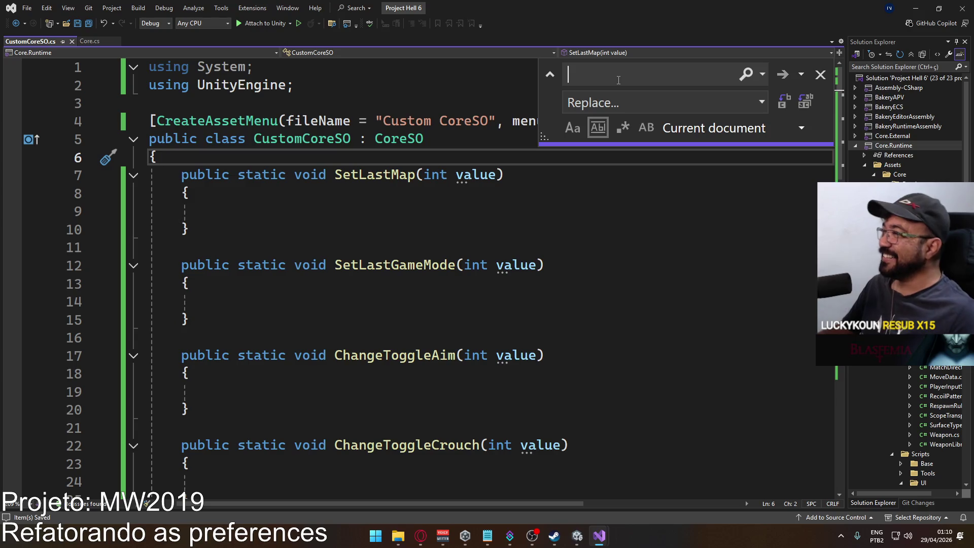
pyautogui.write('atic')
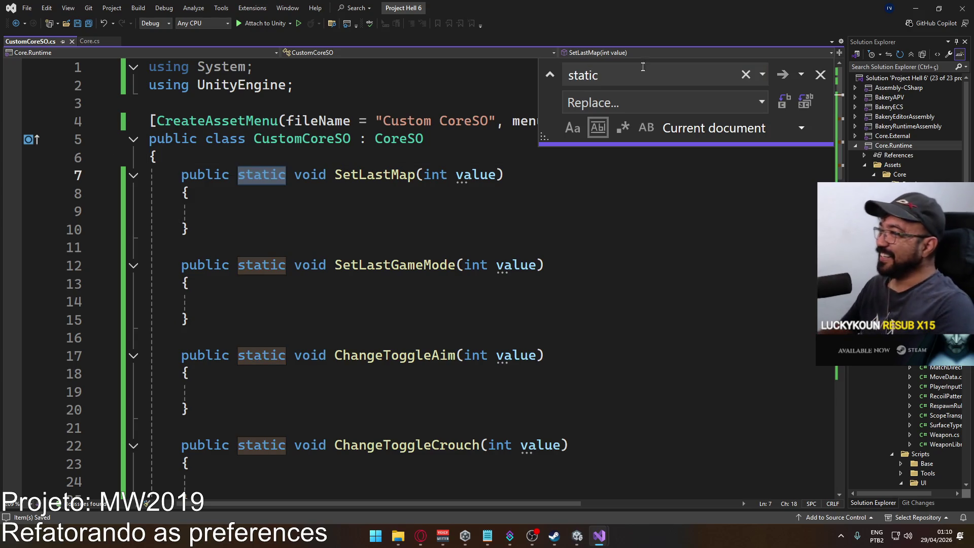
pyautogui.click(634, 96)
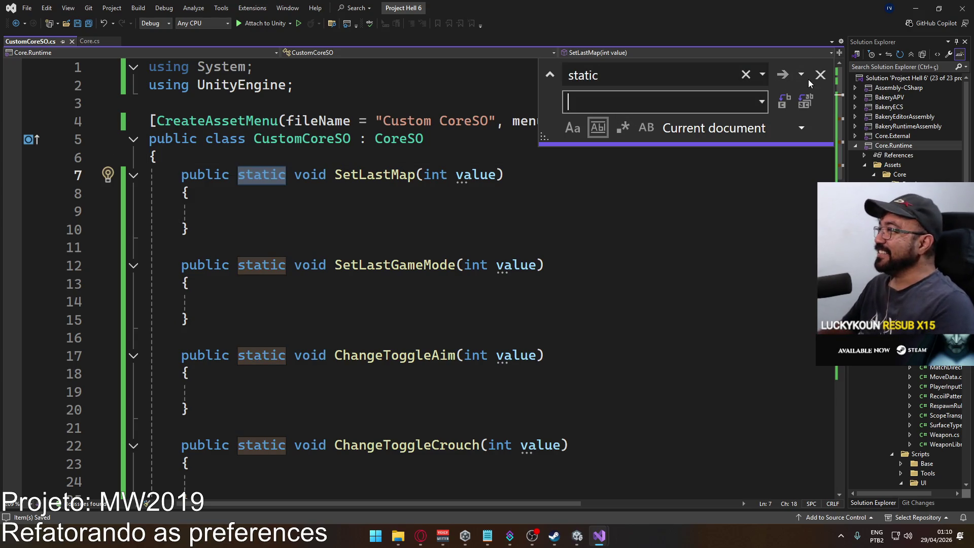
# Replace every 'static' occurrence, close search, and remove SetFov's leftover extra space
pyautogui.click(782, 100)
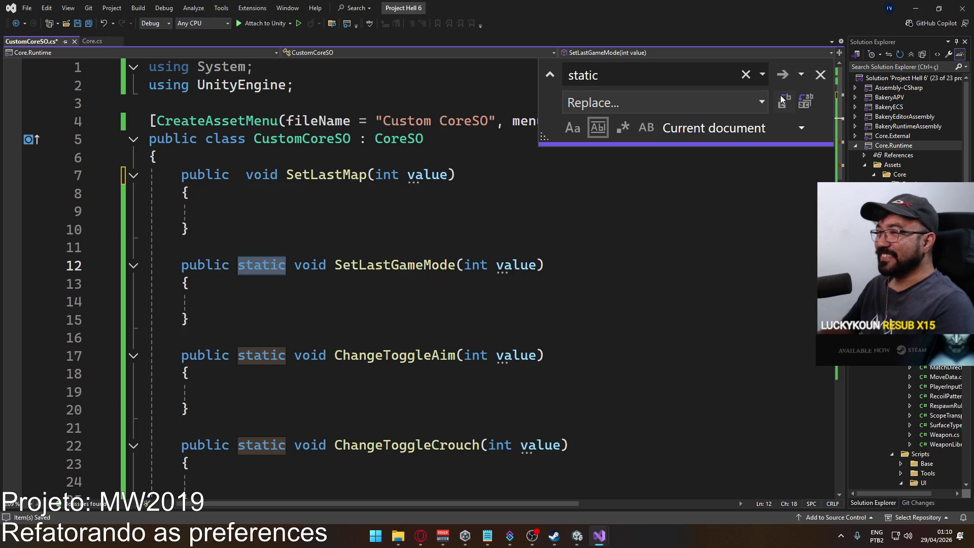
pyautogui.click(782, 99)
pyautogui.click(782, 100)
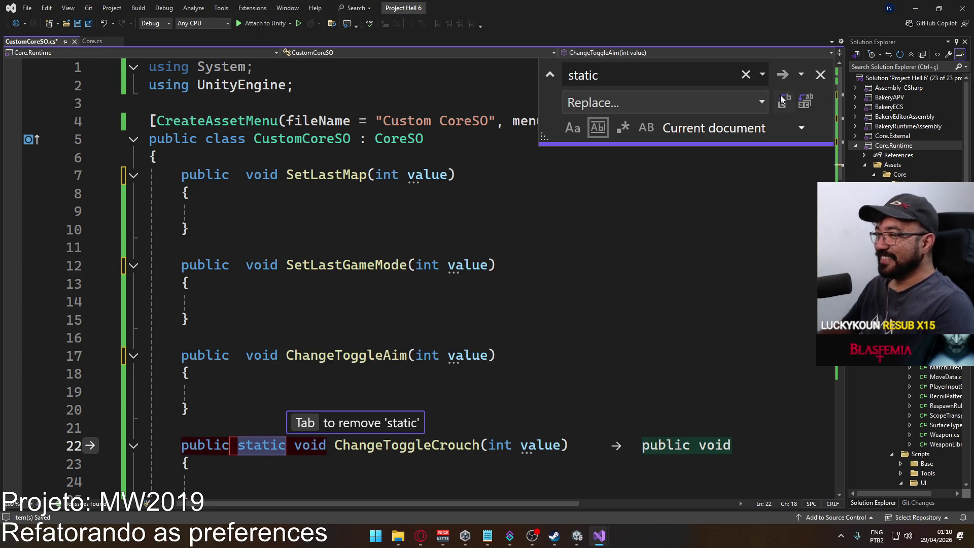
pyautogui.click(782, 100)
pyautogui.click(782, 100)
pyautogui.click(782, 100)
pyautogui.click(781, 100)
pyautogui.click(782, 100)
pyautogui.click(782, 100)
pyautogui.click(782, 100)
pyautogui.click(782, 100)
pyautogui.click(781, 100)
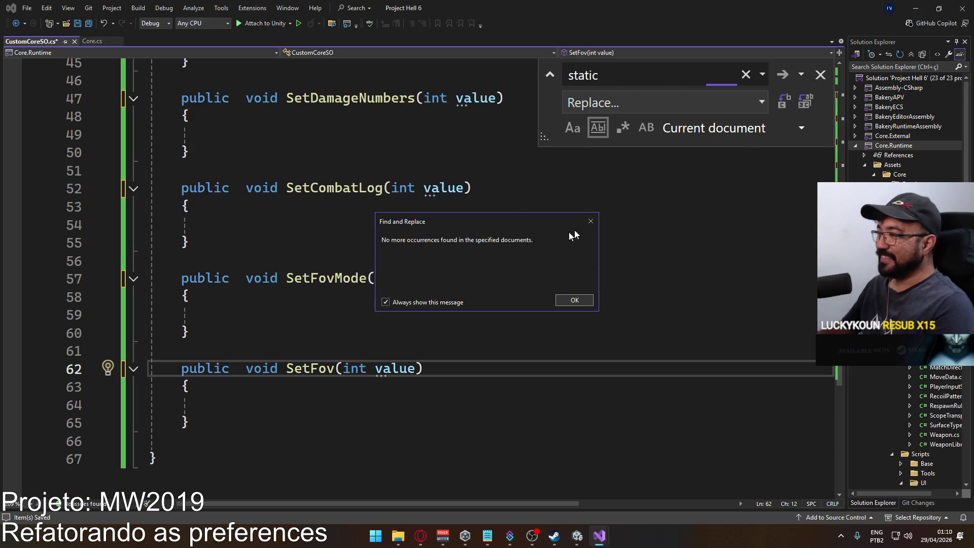
pyautogui.click(574, 299)
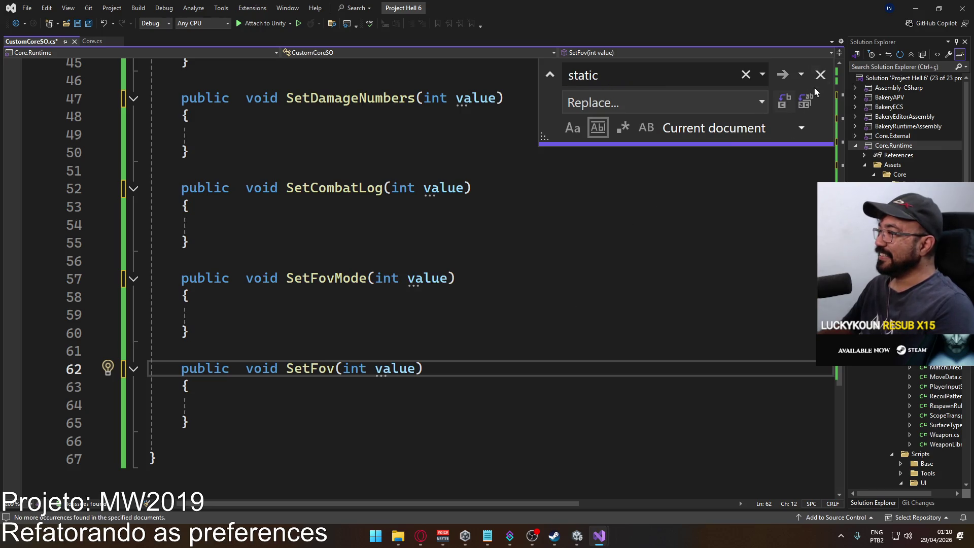
pyautogui.click(820, 75)
pyautogui.press('Delete')
# Remove the double space in SetFovMode, SetCombatLog, SetDamageNumbers, ChangeScopeMultiplier, ChangeAdsMultiplier and ChangeAutoReload
pyautogui.click(240, 280)
pyautogui.press('Delete')
pyautogui.click(239, 189)
pyautogui.press('Delete')
pyautogui.scroll(3, 293, 229)
pyautogui.click(240, 263)
pyautogui.press('Delete')
pyautogui.click(237, 171)
pyautogui.press('Delete')
pyautogui.scroll(3, 237, 178)
pyautogui.click(233, 245)
pyautogui.press('Delete')
pyautogui.click(233, 155)
pyautogui.press('Delete')
# Remove the double space in ChangeToggleSprint, ChangeToggleCrouch, ChangeToggleAim, SetLastGameMode and SetLastMap
pyautogui.scroll(2, 234, 157)
pyautogui.click(238, 169)
pyautogui.press('Delete')
pyautogui.press('Up')
pyautogui.press('Up')
pyautogui.press('Up')
pyautogui.press('Delete')
pyautogui.scroll(5, 250, 174)
pyautogui.click(238, 259)
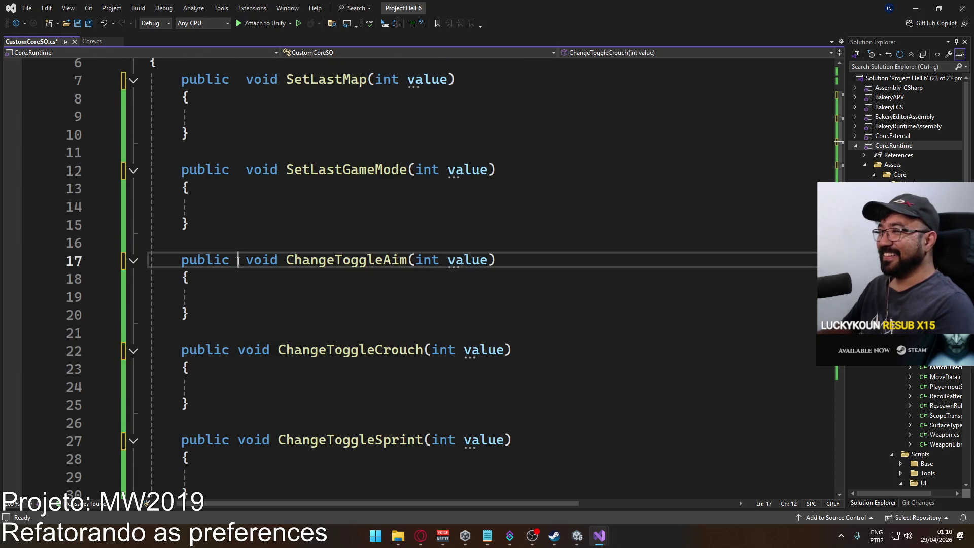
pyautogui.press('Delete')
pyautogui.click(238, 169)
pyautogui.press('Delete')
pyautogui.click(238, 80)
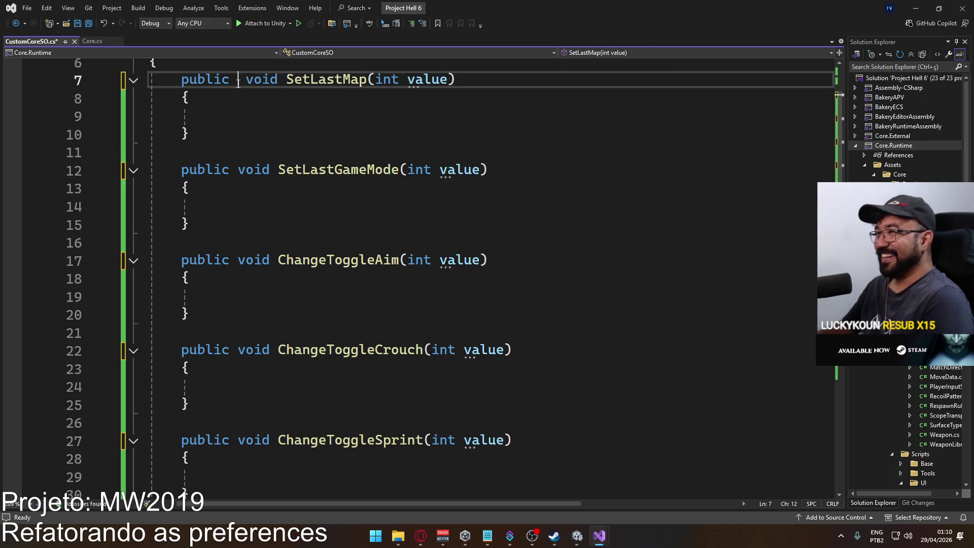
pyautogui.press('Delete')
# Save CustomCoreSO.cs and indent the empty line inside SetLastMap
pyautogui.scroll(2, 303, 170)
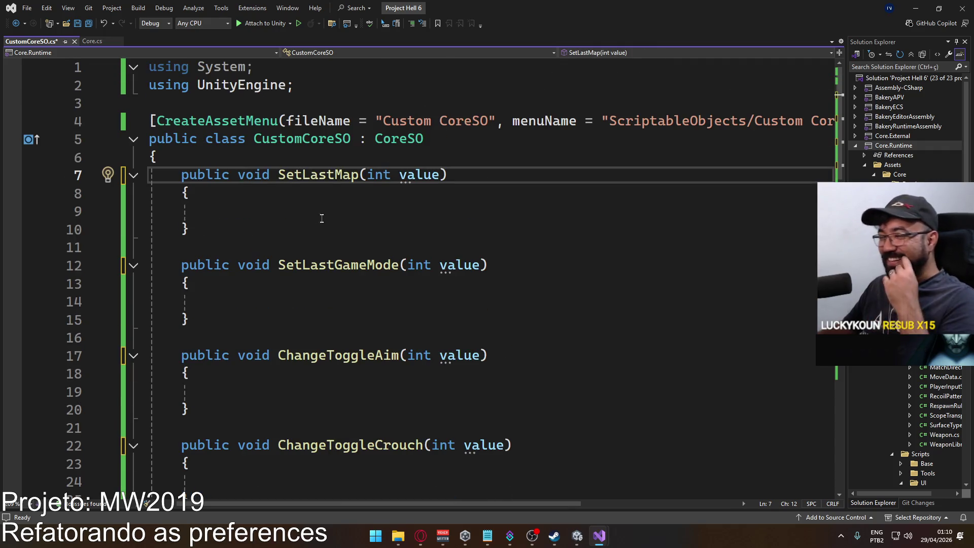
pyautogui.scroll(-17, 323, 218)
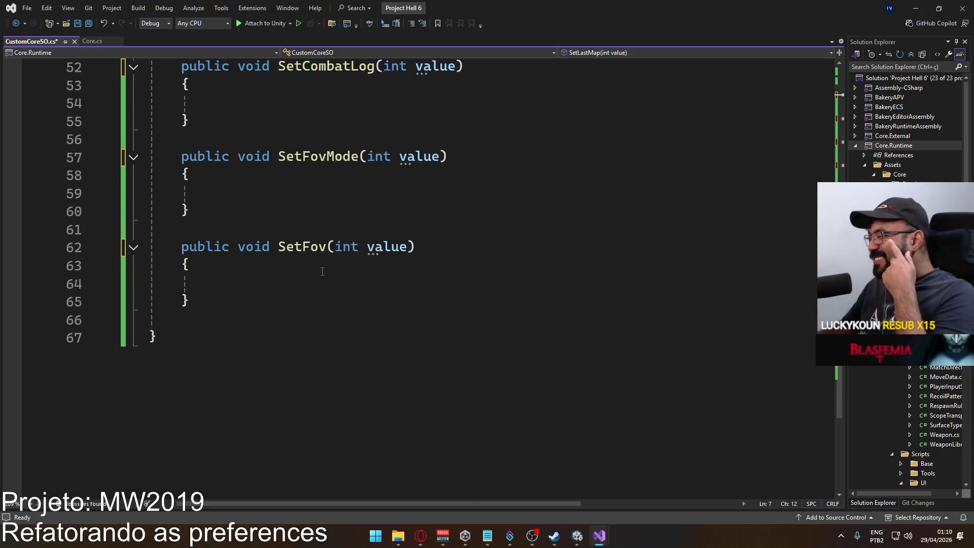
pyautogui.scroll(17, 330, 266)
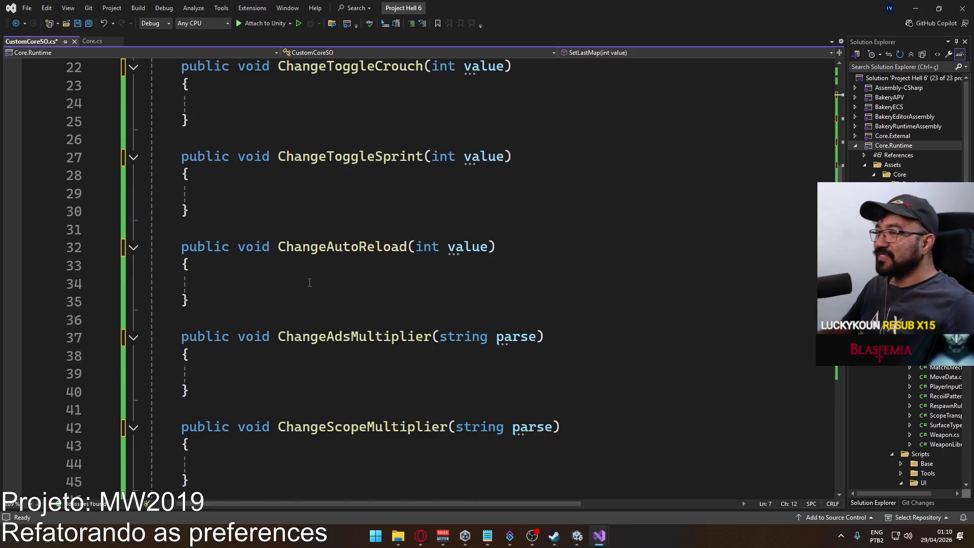
pyautogui.hotkey('ctrl', 's')
pyautogui.press('Down')
pyautogui.press('Down')
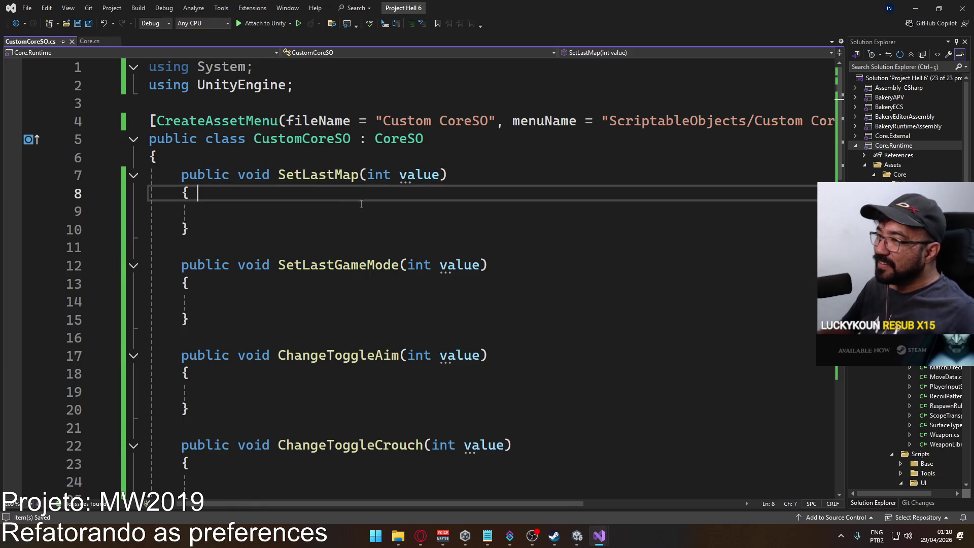
pyautogui.press('Tab')
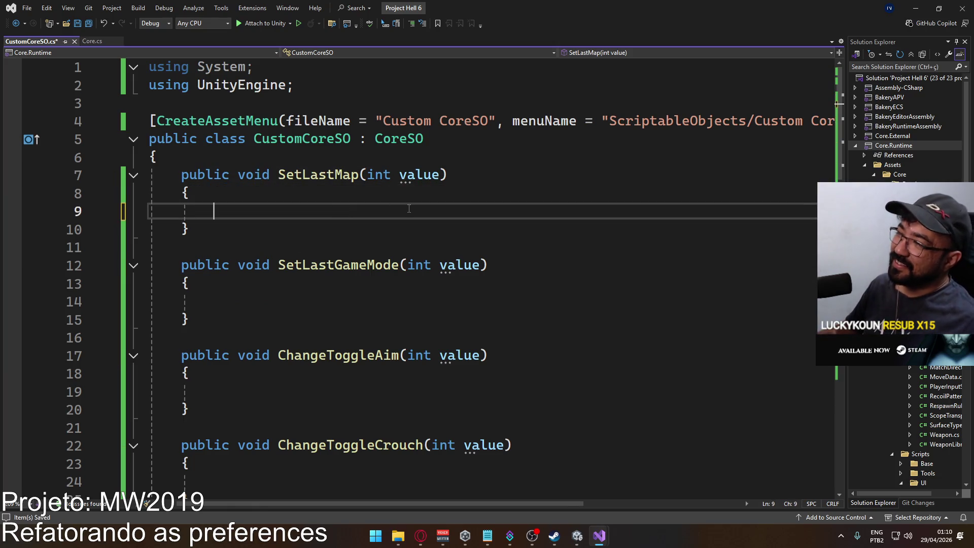
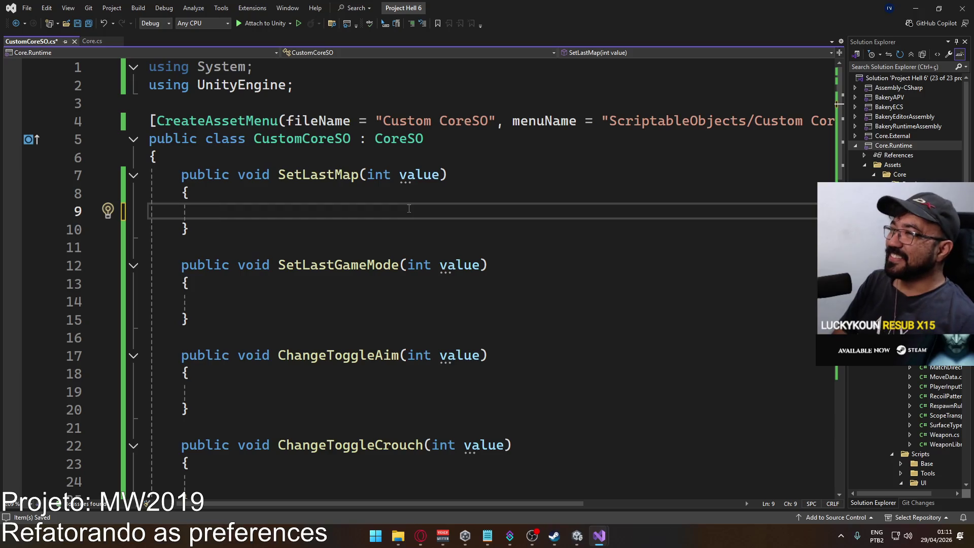
# Write Core.SetLastMap(value); inside the SetLastMap method body
pyautogui.write('Core')
pyautogui.press('BackSpace')
pyautogui.press('BackSpace')
pyautogui.press('BackSpace')
pyautogui.write('u')
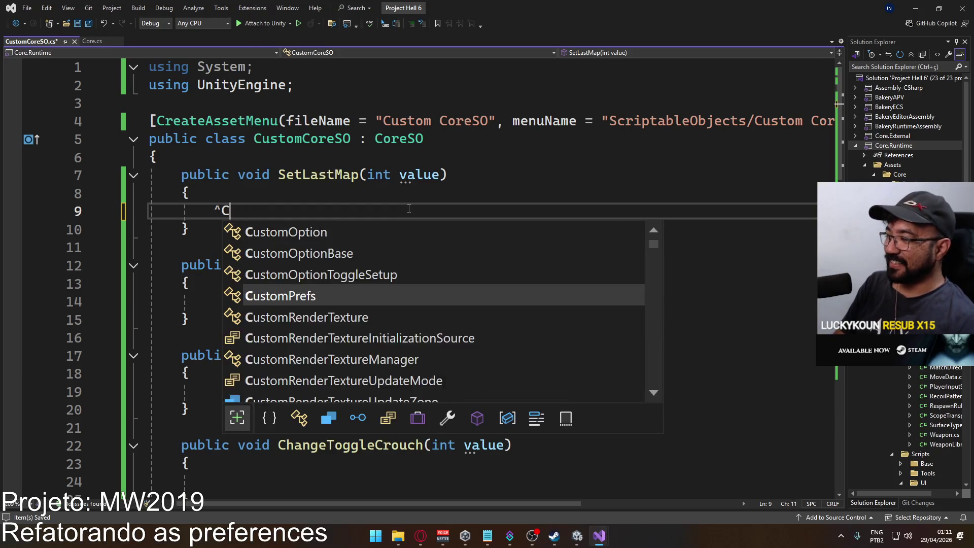
pyautogui.press('BackSpace')
pyautogui.press('BackSpace')
pyautogui.write('Core.Set')
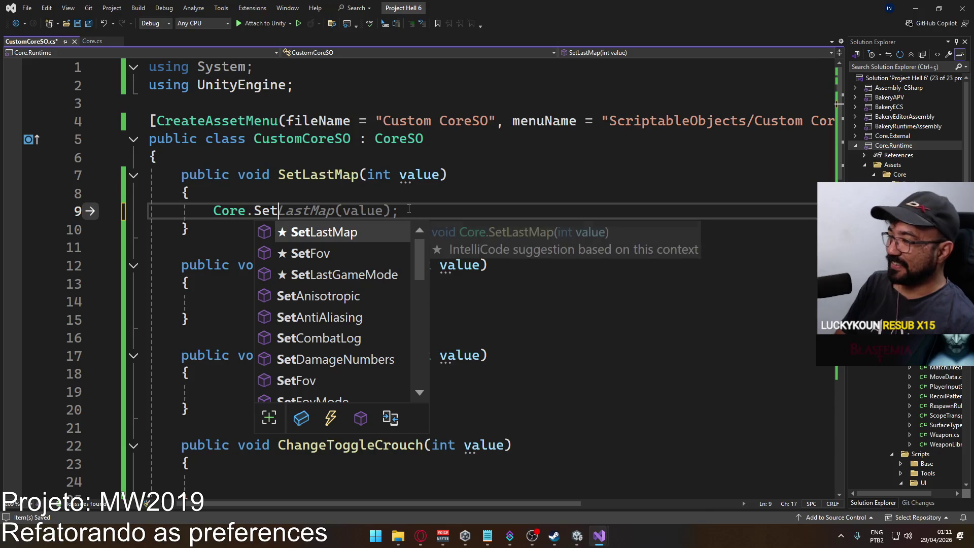
pyautogui.press('Tab')
pyautogui.press('Tab')
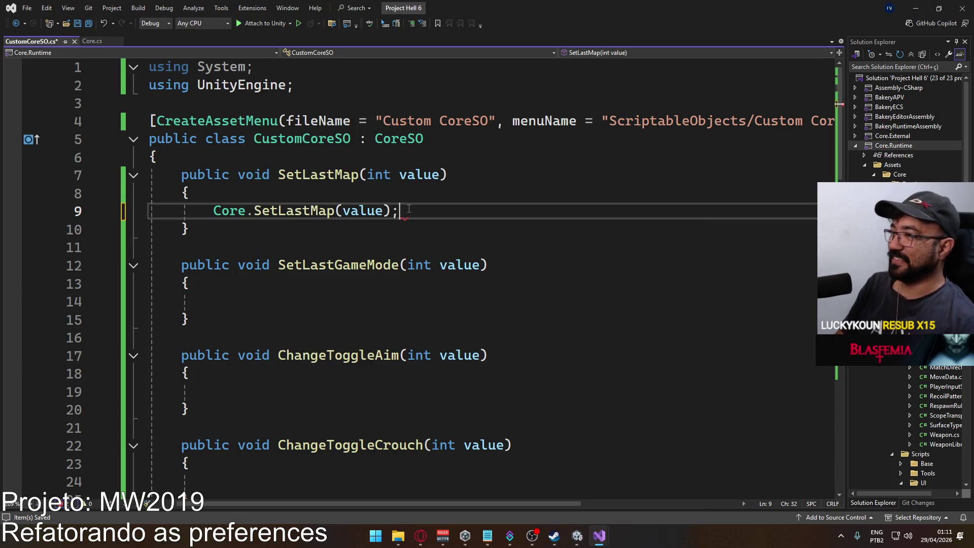
# Join SetLastMap's signature, call and braces into a single line
pyautogui.click(295, 299)
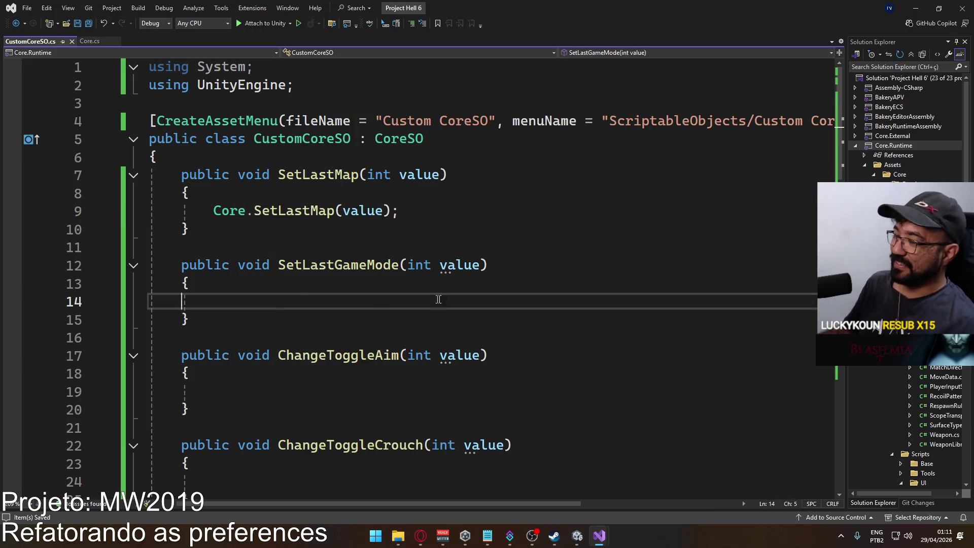
pyautogui.click(553, 179)
pyautogui.press('Delete')
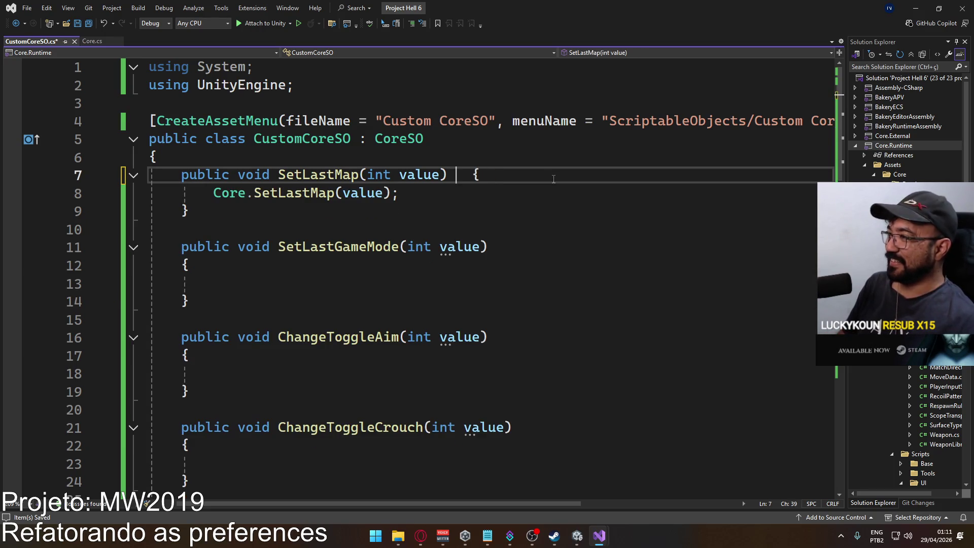
pyautogui.press('Delete')
pyautogui.press('Delete')
pyautogui.press('Delete')
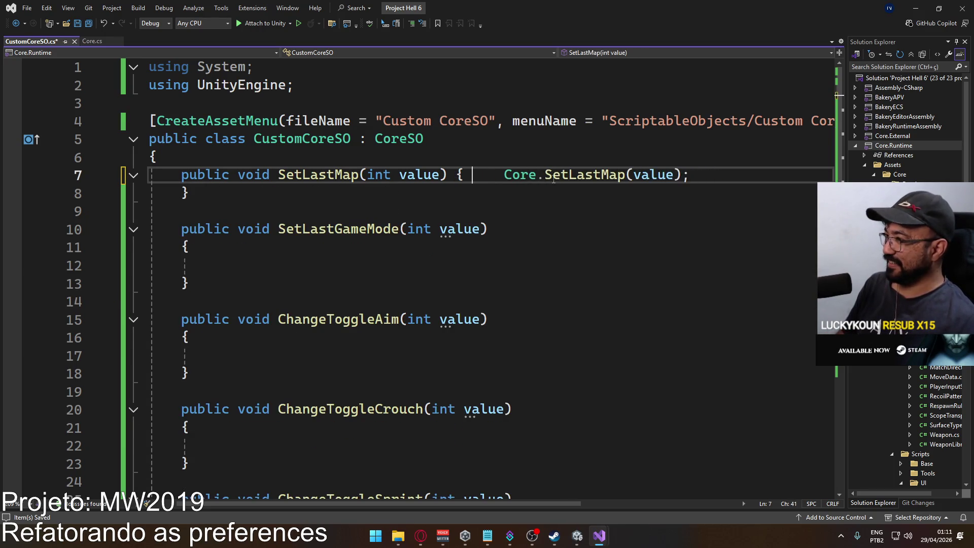
pyautogui.press('End')
pyautogui.press('Delete')
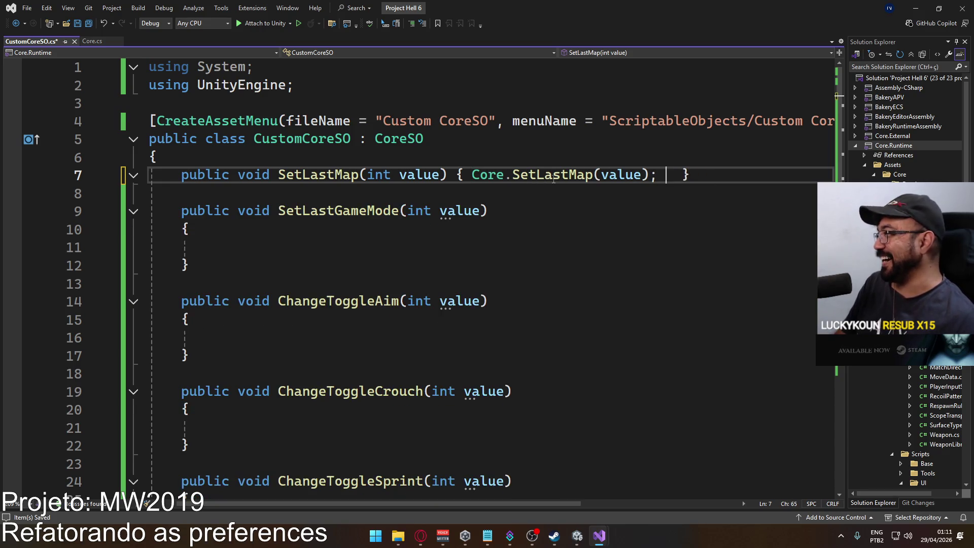
# Pull SetLastGameMode's braces onto its signature line and remove the blank line between the methods
pyautogui.press('Down')
pyautogui.press('Down')
pyautogui.press('End')
pyautogui.press('Delete')
pyautogui.press('Delete')
pyautogui.press('Delete')
pyautogui.press('End')
pyautogui.press('Delete')
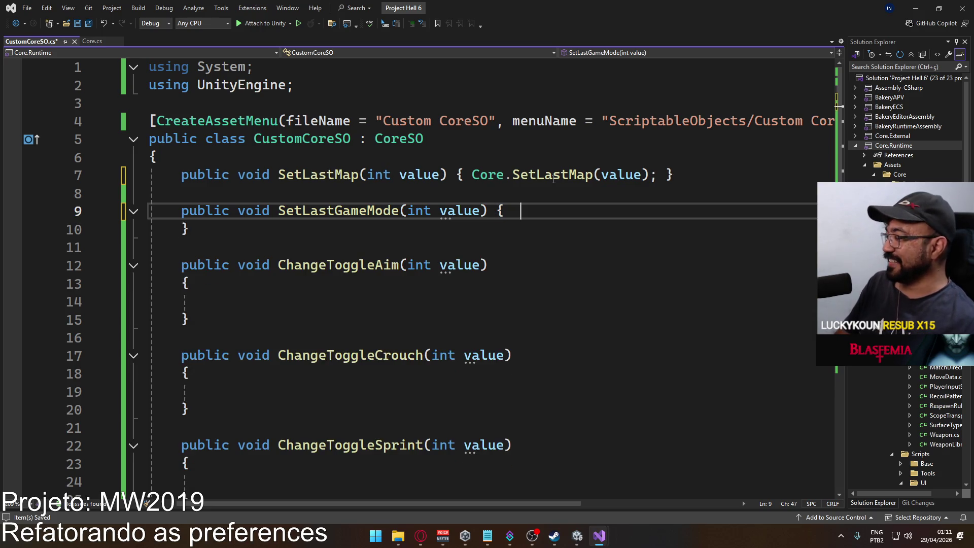
pyautogui.hotkey('ctrl', 'shift', 'Home')
pyautogui.click(157, 157)
pyautogui.click(704, 178)
pyautogui.press('Delete')
pyautogui.click(597, 188)
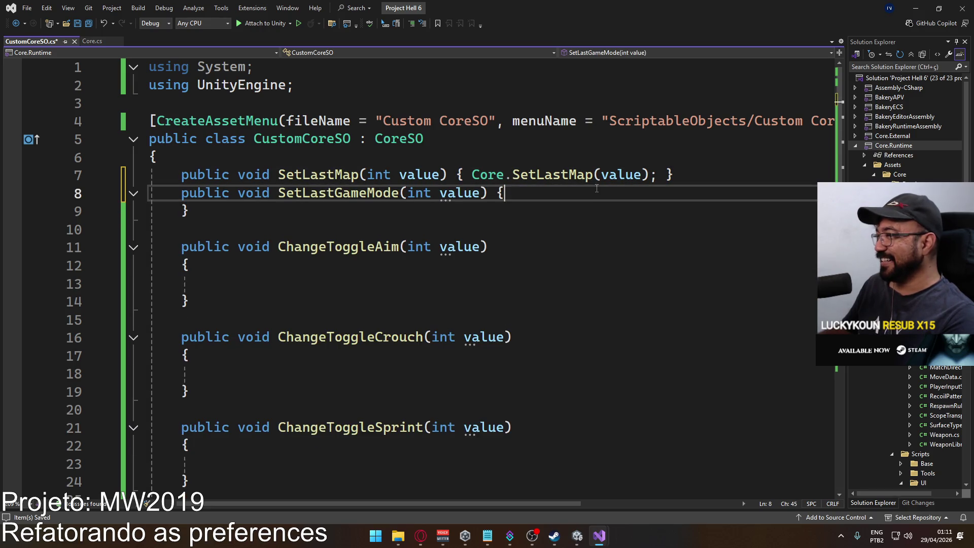
pyautogui.press('Delete')
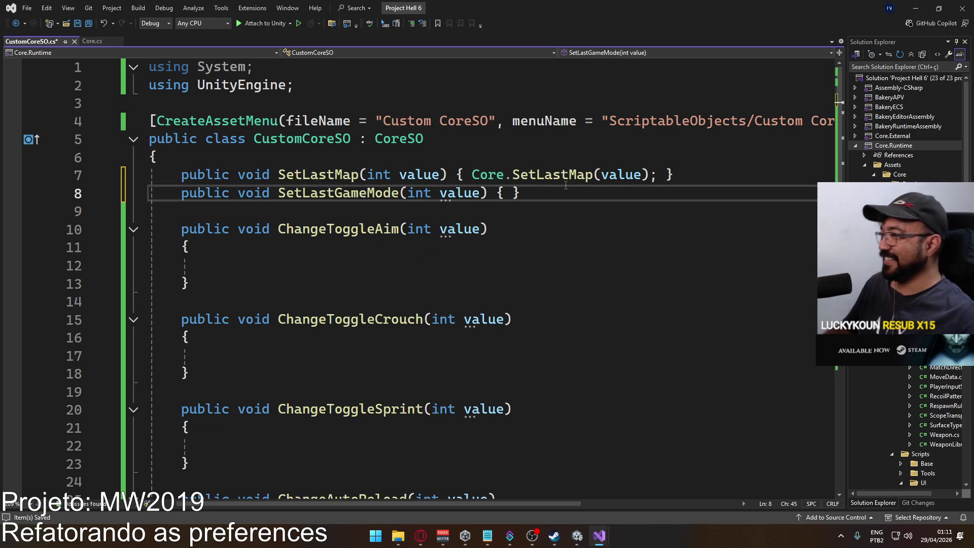
# Fill SetLastGameMode with Core.SetLastGameMode(value); and save CustomCoreSO.cs
pyautogui.write('Core.setL')
pyautogui.press('Tab')
pyautogui.write('(v')
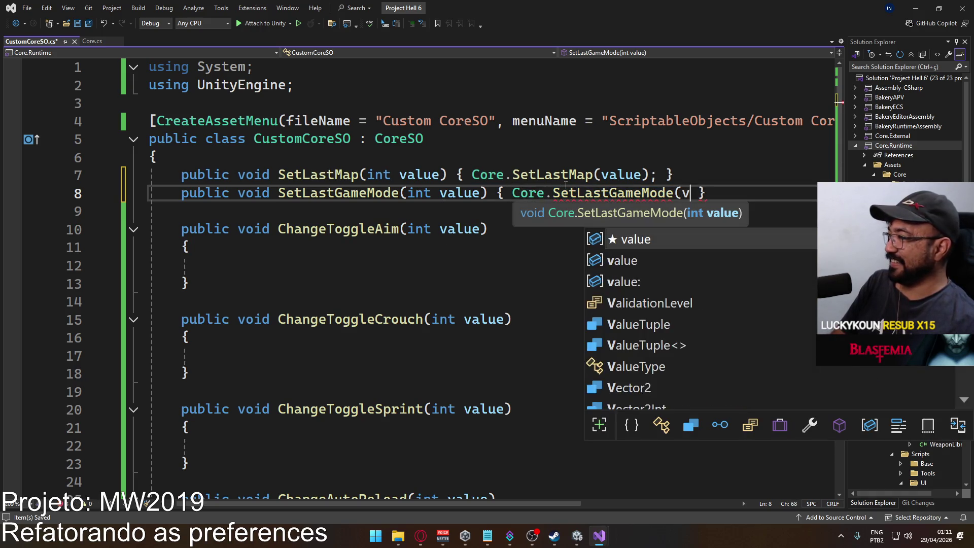
pyautogui.write('alue);')
pyautogui.hotkey('ctrl', 's')
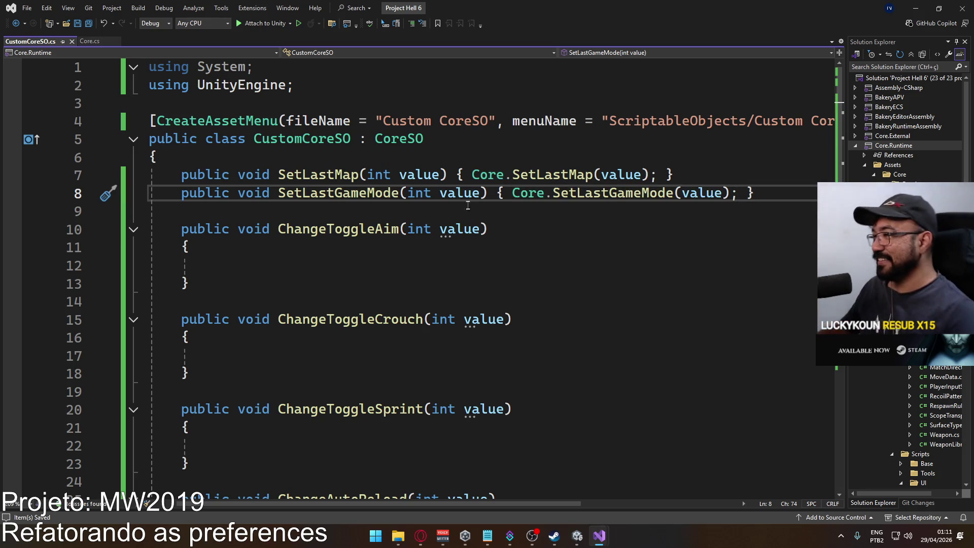
# Remove the blank line below SetLastGameMode and collapse ChangeToggleAim onto one line
pyautogui.click(752, 195)
pyautogui.press('Delete')
pyautogui.click(522, 213)
pyautogui.press('Delete')
pyautogui.press('Delete')
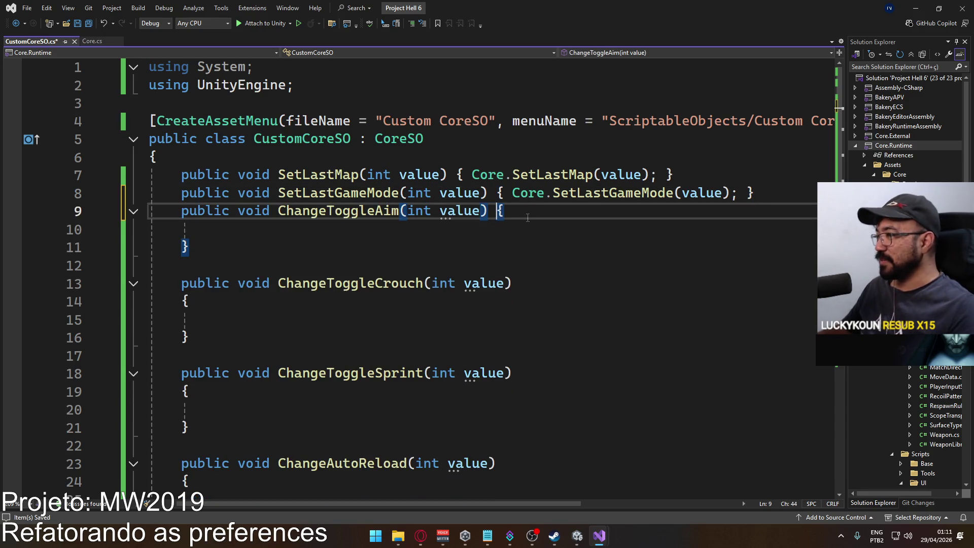
pyautogui.scroll(-8, 522, 213)
pyautogui.click(502, 211)
pyautogui.scroll(1, 650, 220)
pyautogui.scroll(7, 569, 313)
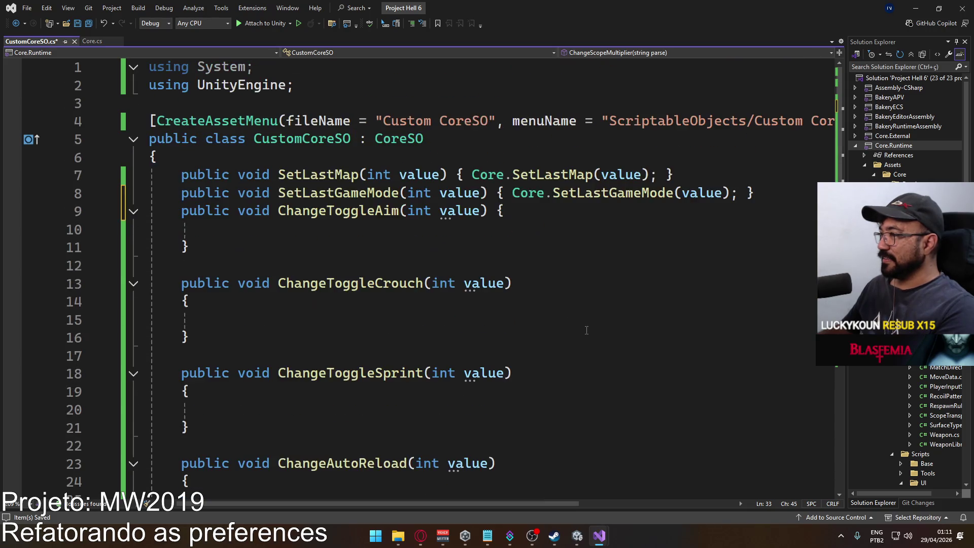
pyautogui.click(605, 216)
pyautogui.press('Delete')
pyautogui.press('Delete')
pyautogui.press('Delete')
pyautogui.press('Delete')
# Collapse the empty ChangeToggleCrouch method onto one line
pyautogui.press('Delete')
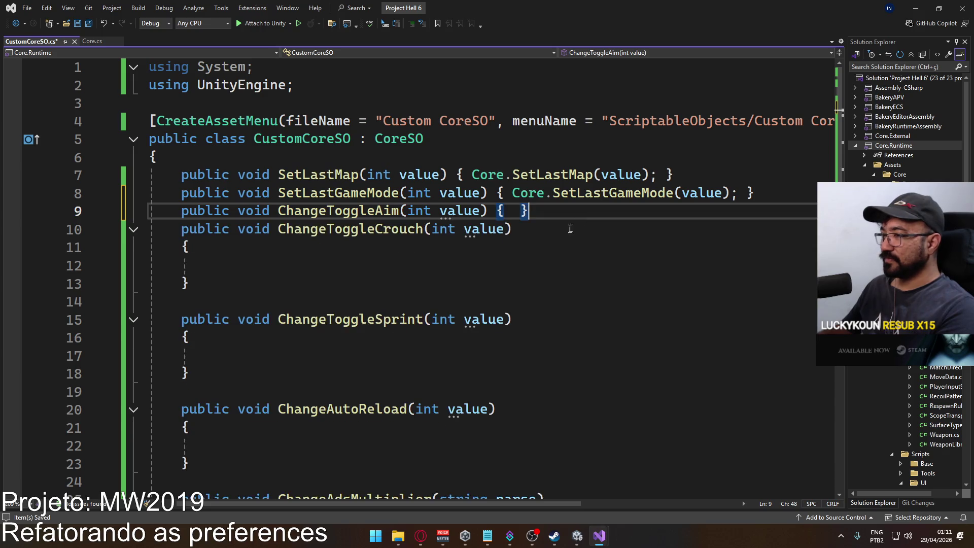
pyautogui.press('Down')
pyautogui.press('Delete')
pyautogui.press('End')
pyautogui.press('Delete')
pyautogui.press('Delete')
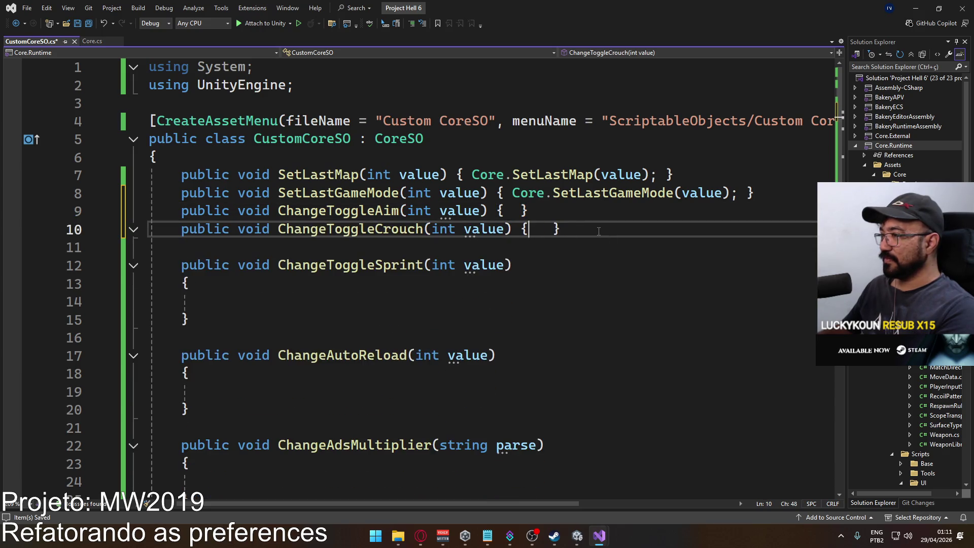
# Collapse the empty ChangeToggleSprint and ChangeAutoReload methods onto single lines
pyautogui.press('Delete')
pyautogui.press('Down')
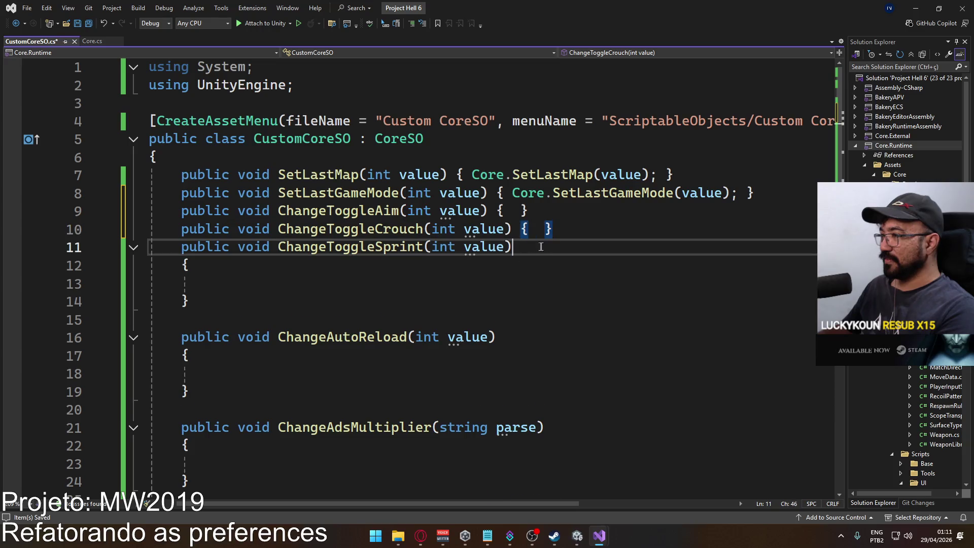
pyautogui.press('Delete')
pyautogui.press('Delete')
pyautogui.press('Delete')
pyautogui.press('Down')
pyautogui.press('Down')
pyautogui.click(587, 246)
pyautogui.press('Delete')
pyautogui.click(596, 266)
pyautogui.press('Delete')
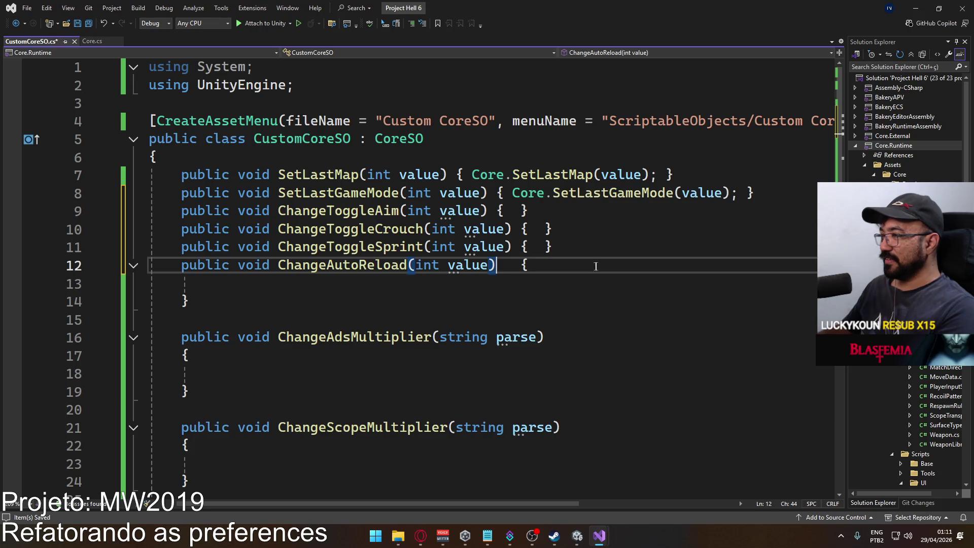
pyautogui.click(602, 264)
pyautogui.press('Delete')
pyautogui.press('Delete')
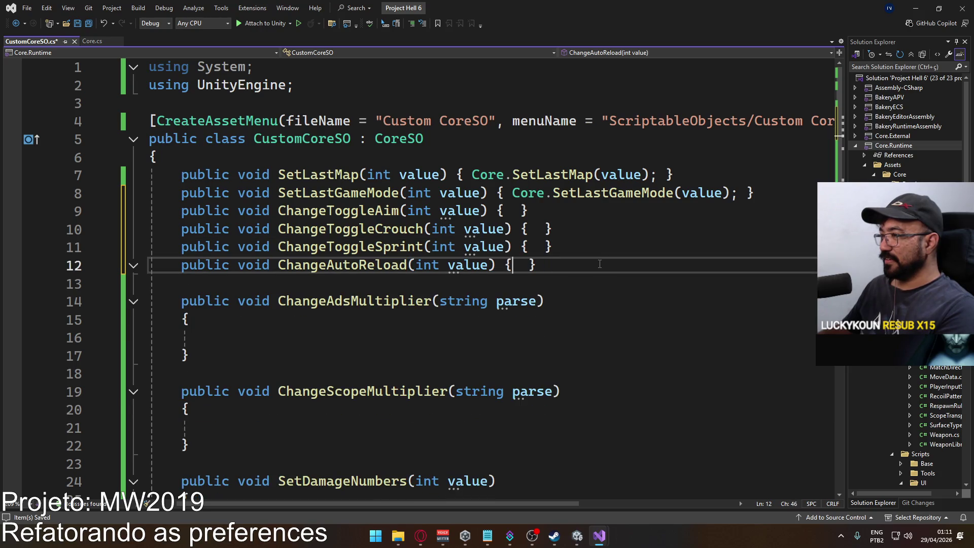
pyautogui.click(580, 301)
pyautogui.press('Delete')
# Collapse the empty ChangeAdsMultiplier method onto one line, removing the blank line above it
pyautogui.press('Up')
pyautogui.press('Up')
pyautogui.press('Up')
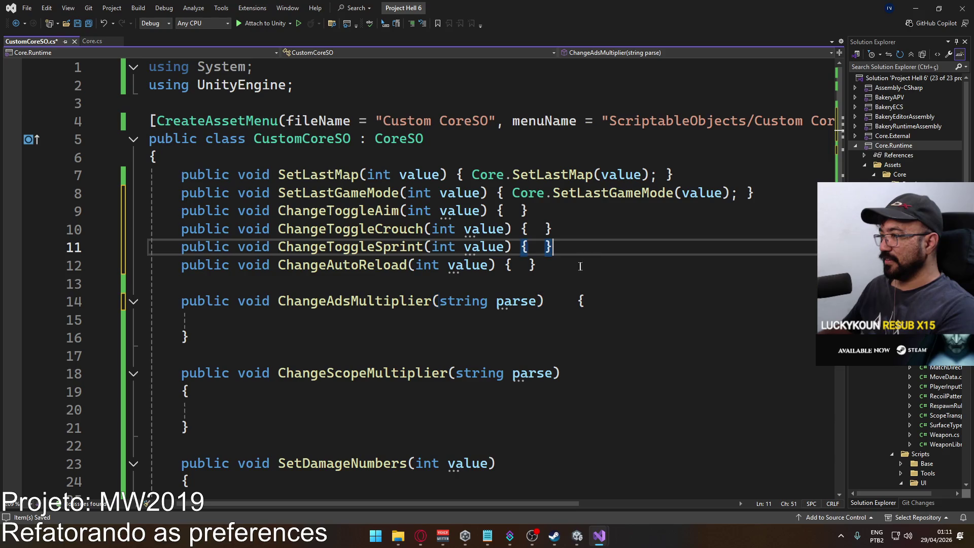
pyautogui.click(582, 265)
pyautogui.press('Delete')
pyautogui.press('Down')
pyautogui.press('BackSpace')
pyautogui.press('BackSpace')
pyautogui.click(588, 284)
pyautogui.press('Delete')
pyautogui.press('Delete')
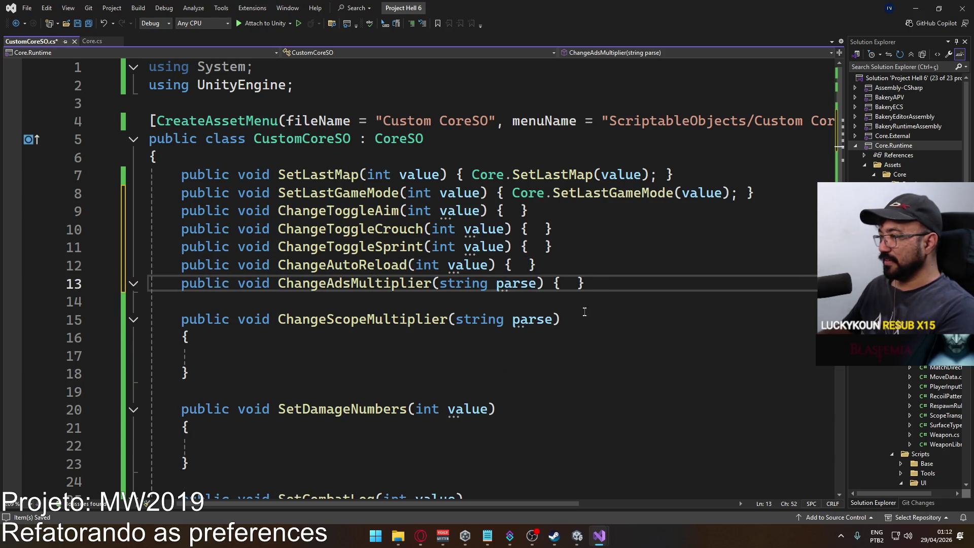
# Collapse the empty ChangeScopeMultiplier method onto one line
pyautogui.click(625, 294)
pyautogui.press('Delete')
pyautogui.click(619, 304)
pyautogui.press('Delete')
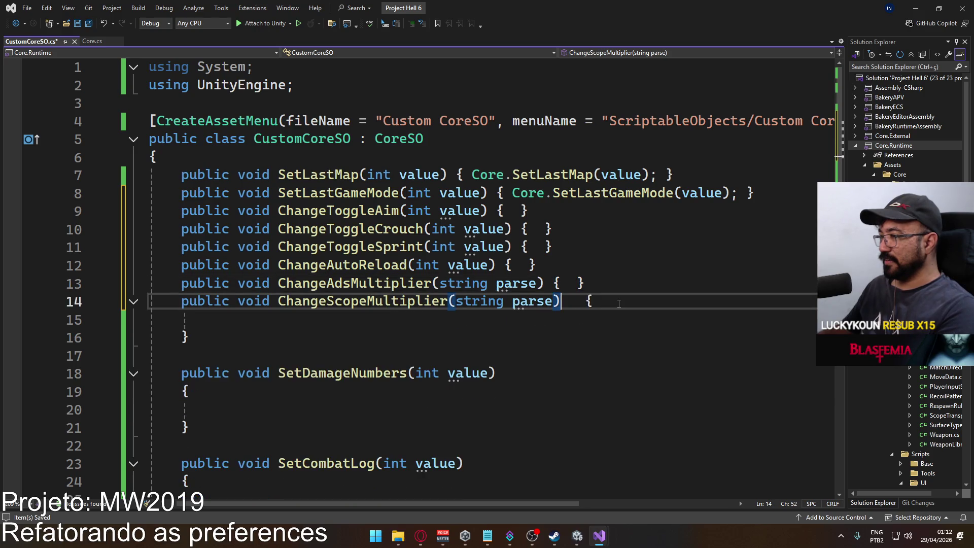
pyautogui.click(616, 300)
pyautogui.press('Delete')
pyautogui.press('Delete')
pyautogui.click(618, 302)
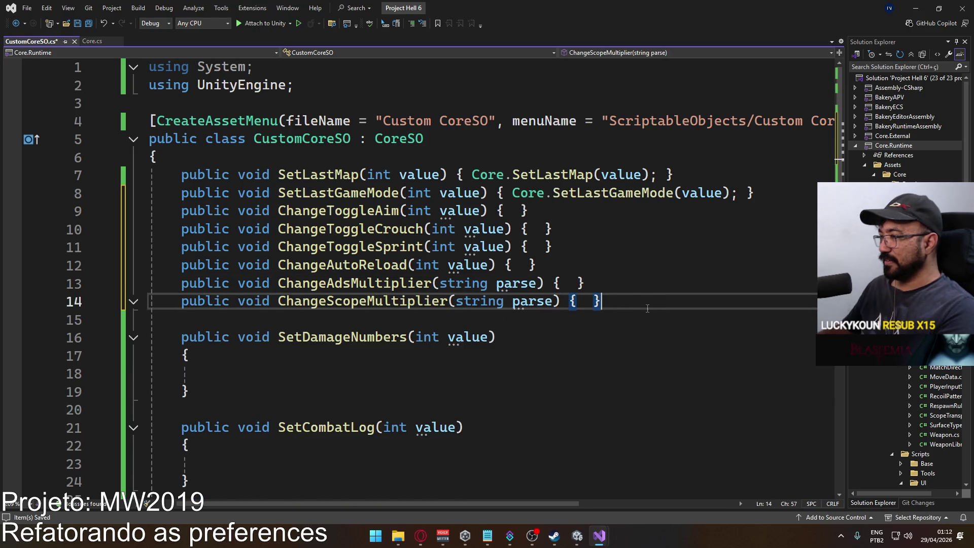
# Collapse SetDamageNumbers, SetCombatLog and SetFovMode onto single lines, removing the blank lines between them
pyautogui.press('Delete')
pyautogui.click(600, 319)
pyautogui.press('Delete')
pyautogui.press('Delete')
pyautogui.press('Delete')
pyautogui.press('Delete')
pyautogui.press('Right')
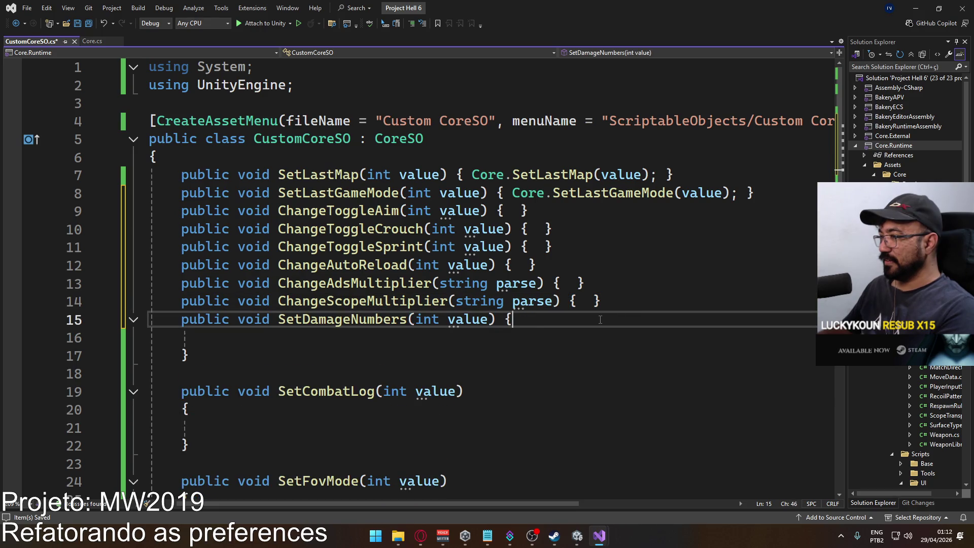
pyautogui.press('Delete')
pyautogui.press('Delete')
pyautogui.press('Delete')
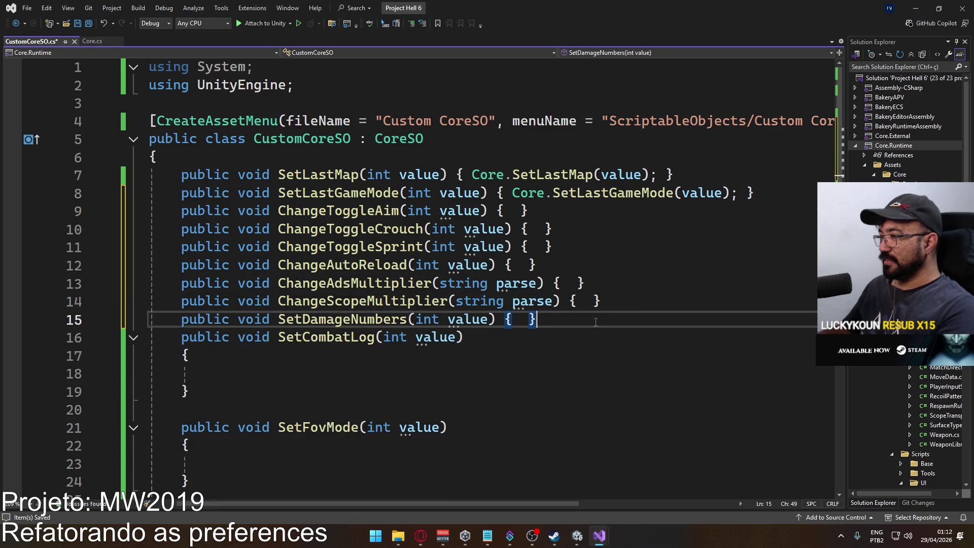
pyautogui.click(561, 338)
pyautogui.press('Delete')
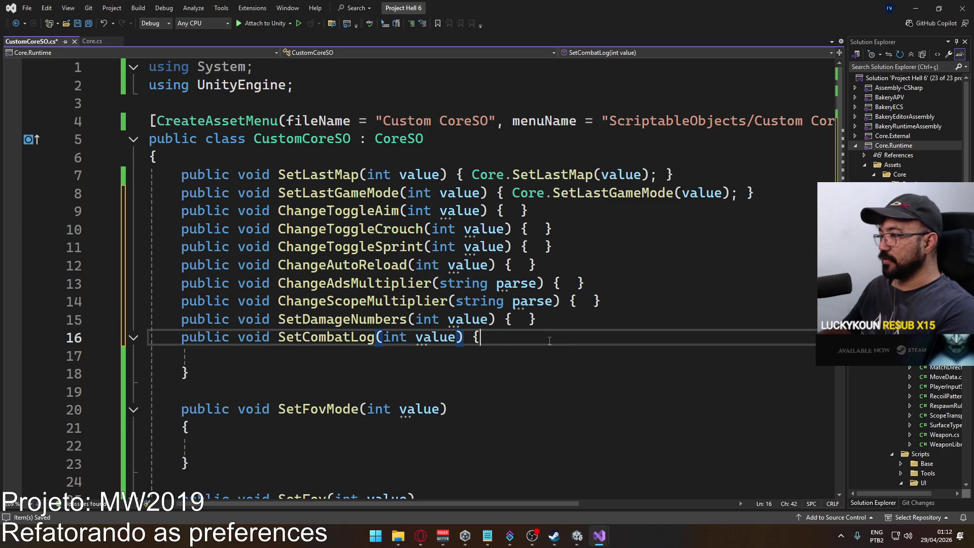
pyautogui.press('Delete')
pyautogui.press('Delete')
pyautogui.click(571, 344)
pyautogui.press('Delete')
pyautogui.click(492, 360)
pyautogui.press('Delete')
pyautogui.press('Delete')
pyautogui.press('Delete')
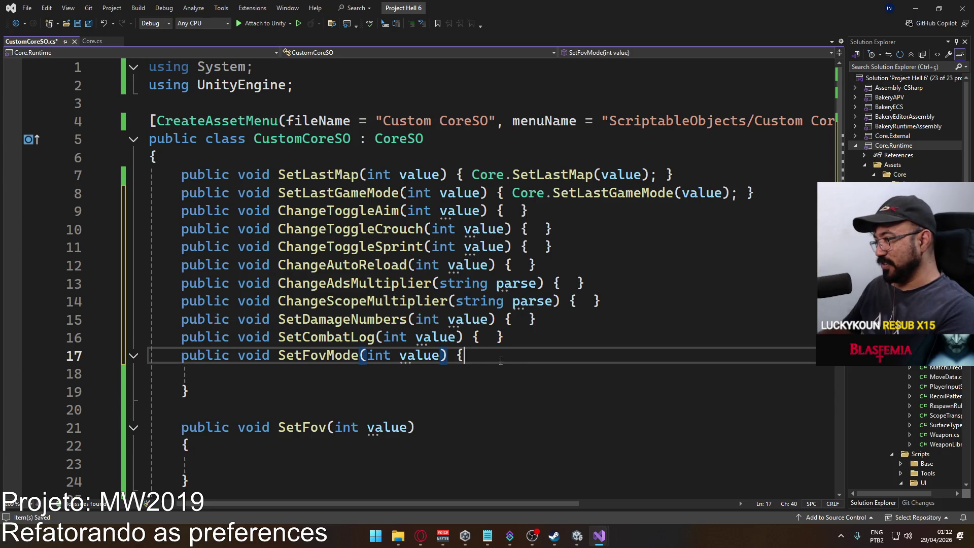
pyautogui.press('Delete')
pyautogui.press('Delete')
# Collapse the empty SetFov method onto one line, removing the blank line above it
pyautogui.press('End')
pyautogui.press('Delete')
pyautogui.click(473, 385)
pyautogui.click(474, 374)
pyautogui.press('Delete')
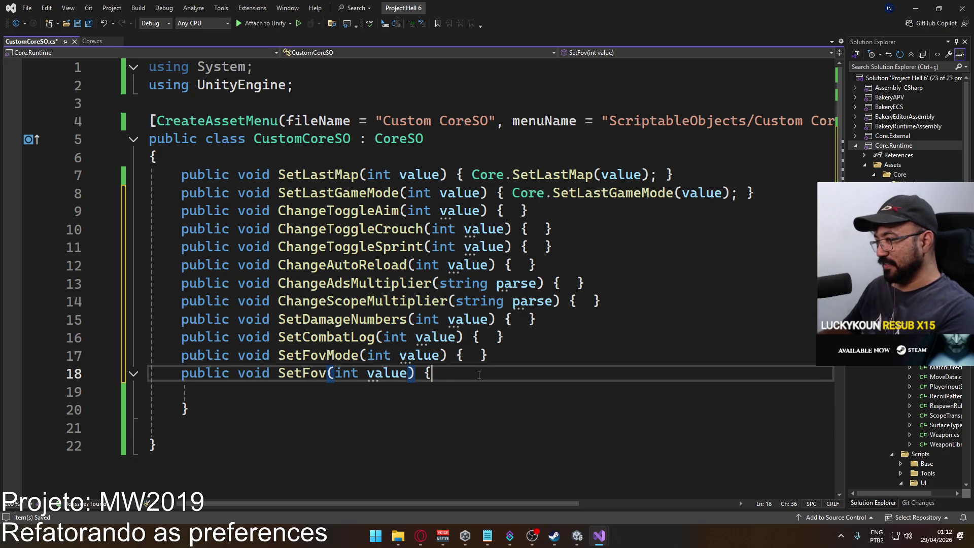
pyautogui.press('Delete')
pyautogui.press('Delete')
pyautogui.click(514, 210)
# Make ChangeToggleAim on line 9 forward to Core.ChangeToggleAim(value)
pyautogui.write('Core.S')
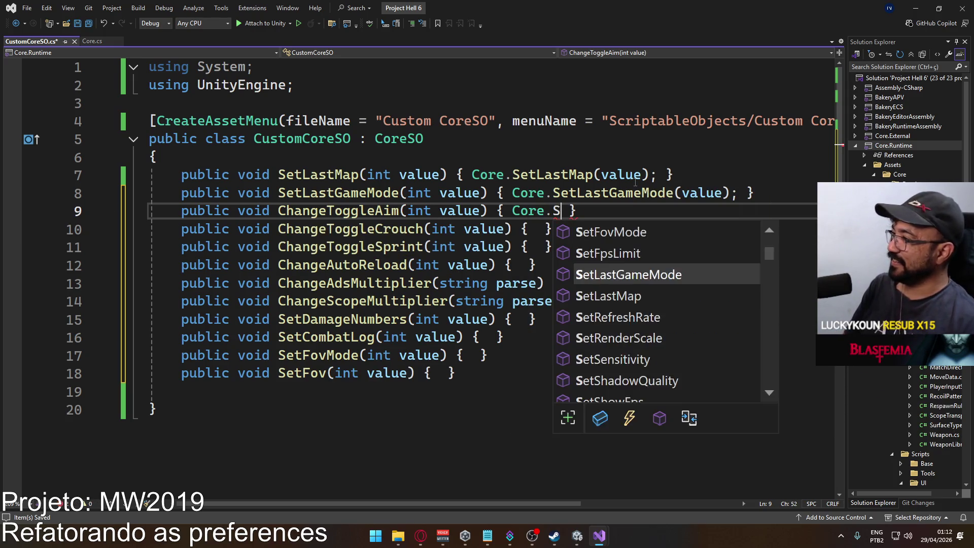
pyautogui.write('ett')
pyautogui.press('BackSpace')
pyautogui.press('BackSpace')
pyautogui.press('BackSpace')
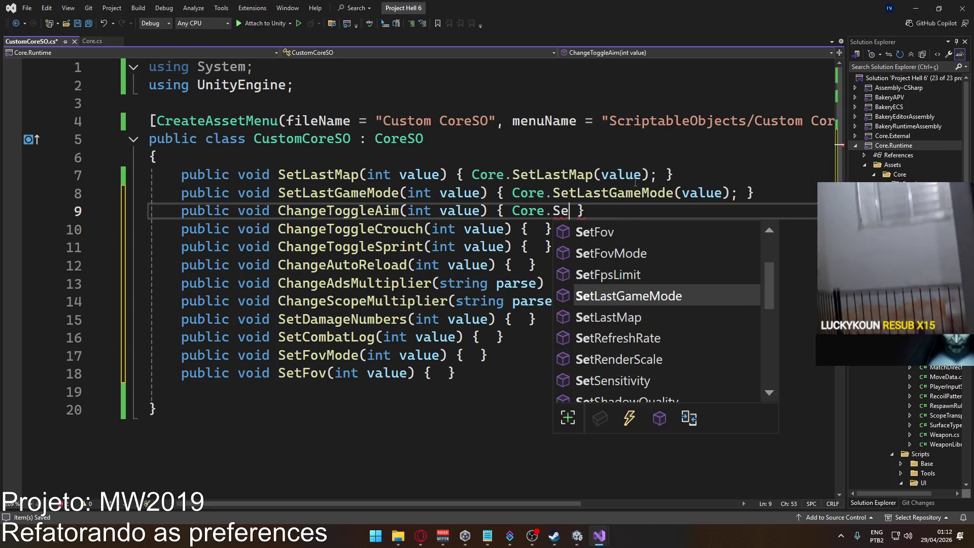
pyautogui.write('T')
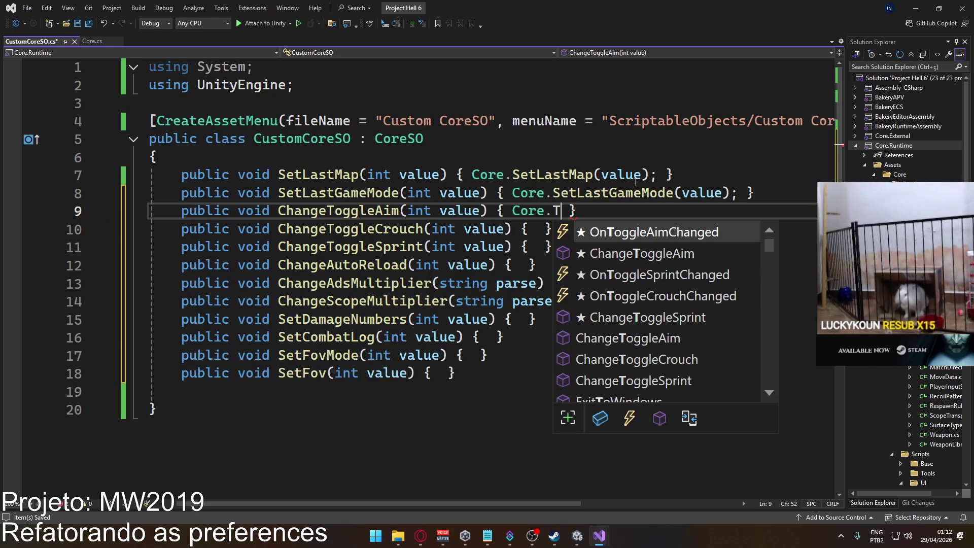
pyautogui.press('BackSpace')
pyautogui.write('Sett')
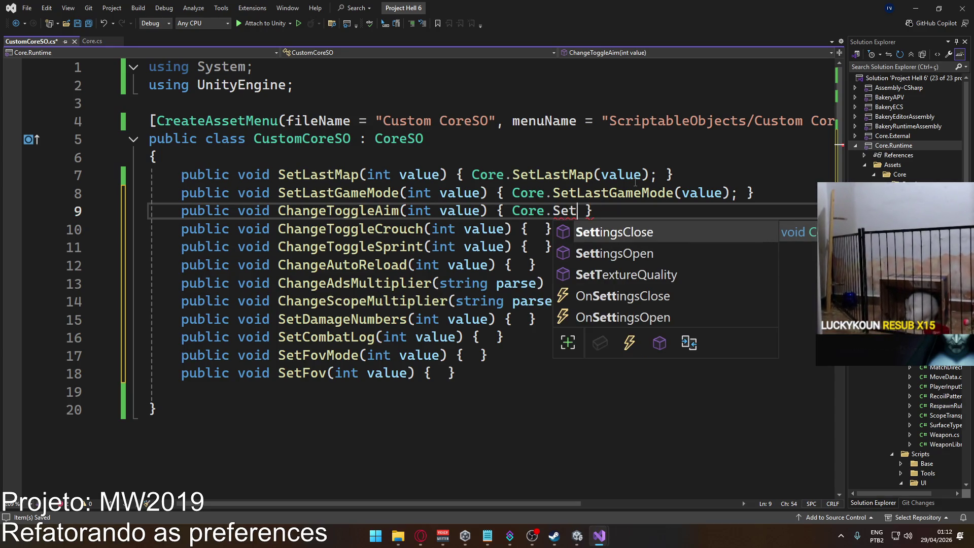
pyautogui.press('BackSpace')
pyautogui.press('BackSpace')
pyautogui.press('BackSpace')
pyautogui.write('Toggle')
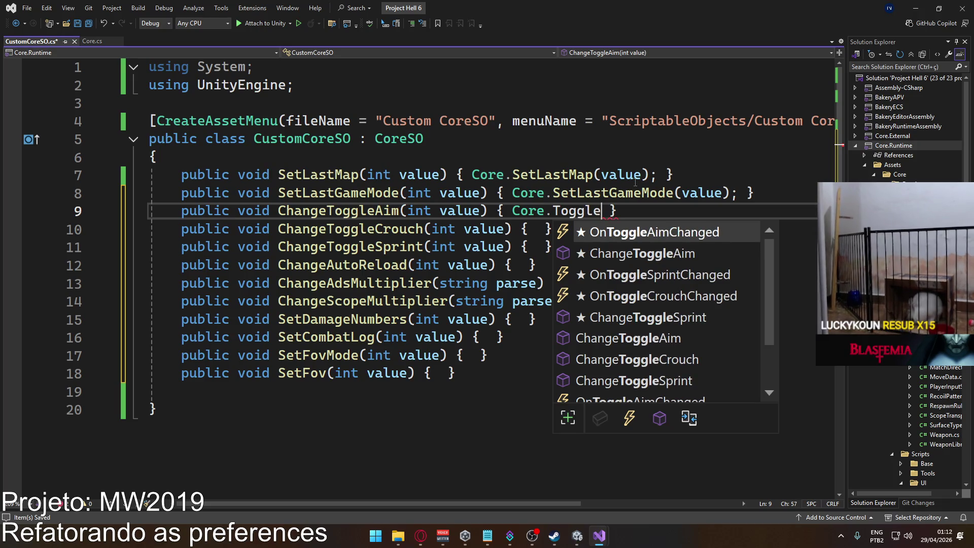
pyautogui.press('Down')
pyautogui.press('Down')
pyautogui.press('Down')
pyautogui.press('Up')
pyautogui.press('Tab')
pyautogui.write('(value);')
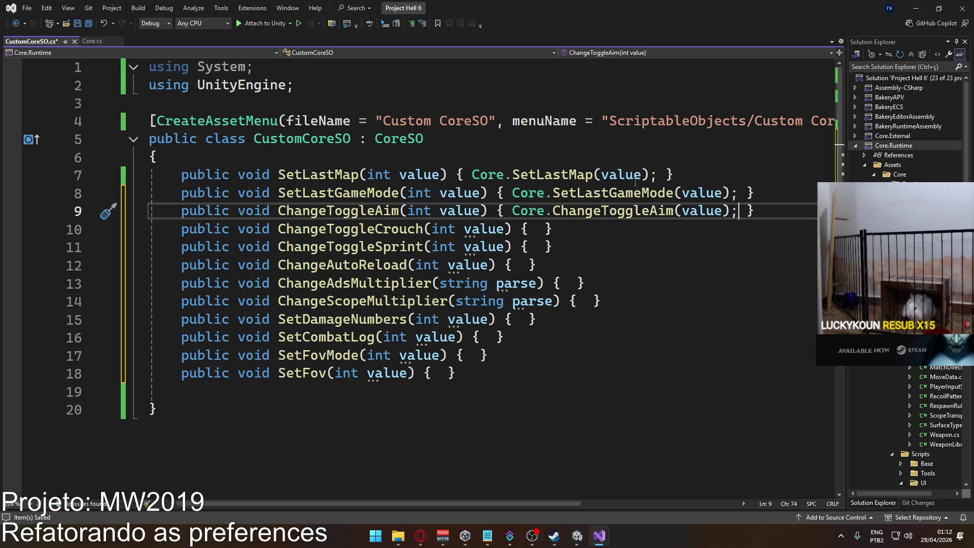
# Fill the ChangeToggleCrouch and ChangeToggleSprint bodies with matching Core calls passing value
pyautogui.click(546, 229)
pyautogui.write('Core.')
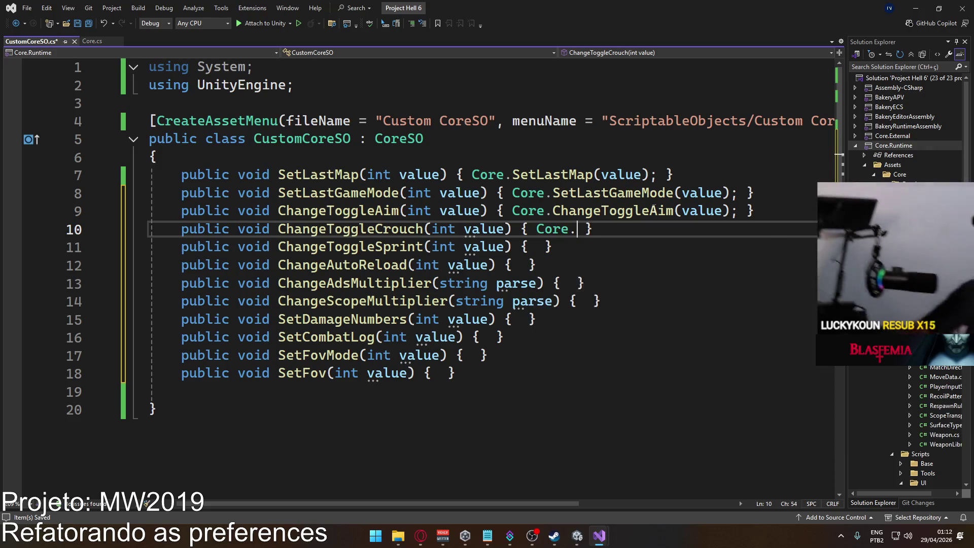
pyautogui.hotkey('ctrl', 'space')
pyautogui.write('Change')
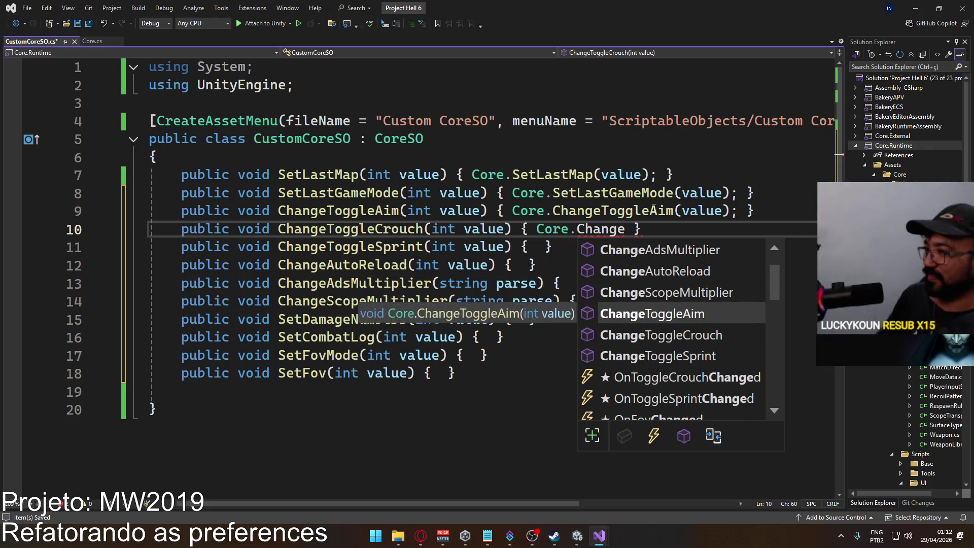
pyautogui.press('Down')
pyautogui.write('(value);')
pyautogui.press('Down')
pyautogui.press('Left')
pyautogui.write('Core.')
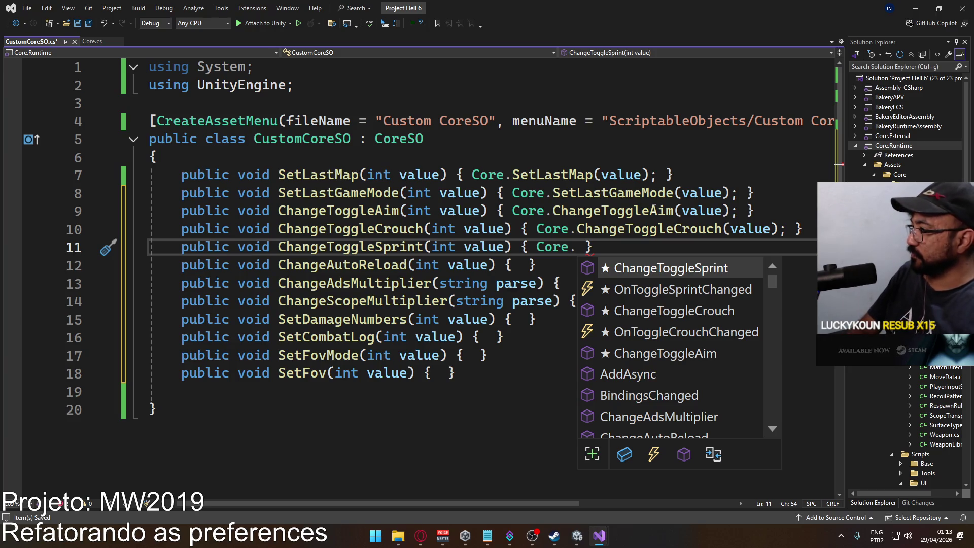
pyautogui.press('Tab')
pyautogui.write('(value)')
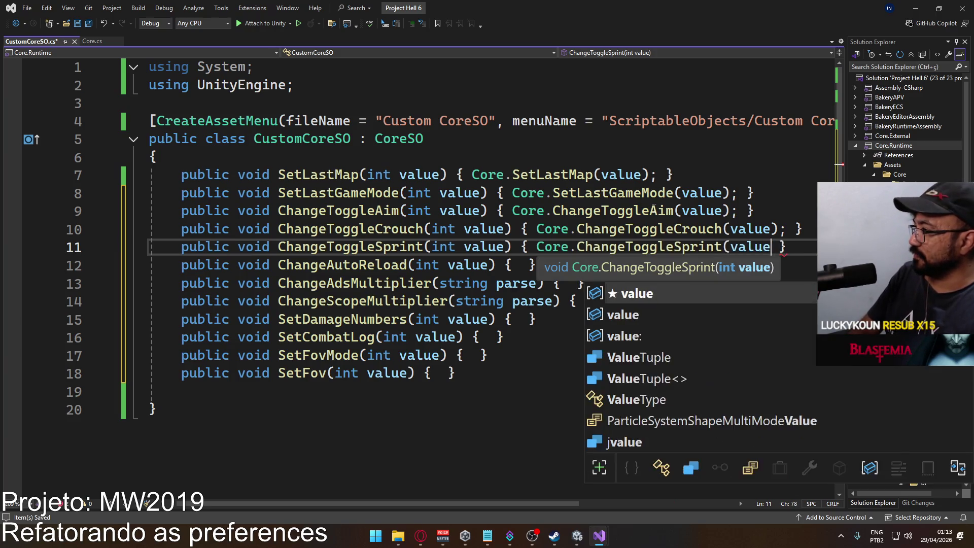
pyautogui.write(';')
pyautogui.press('Down')
# Make ChangeAutoReload on line 12 call Core.ChangeAutoReload(value)
pyautogui.press('Left')
pyautogui.press('Left')
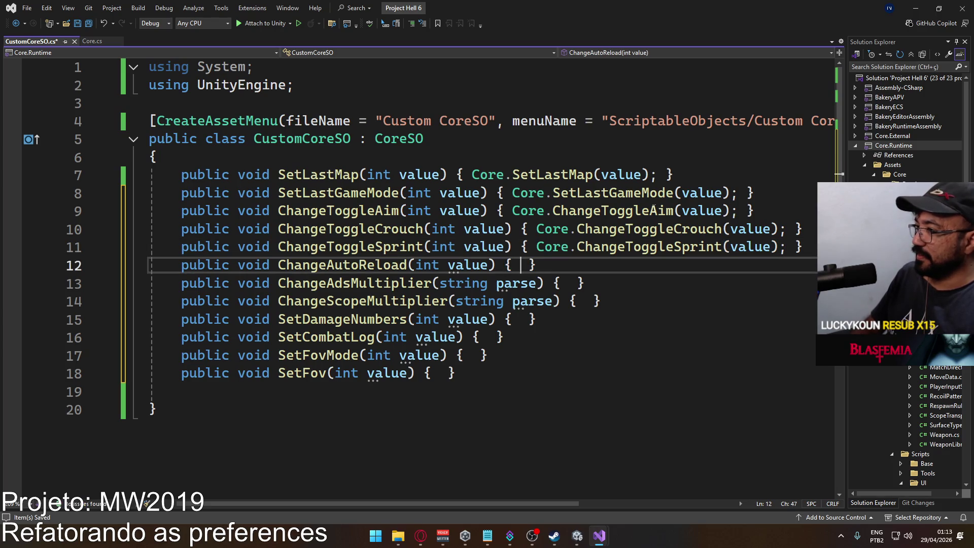
pyautogui.write('Cire,')
pyautogui.press('BackSpace')
pyautogui.press('BackSpace')
pyautogui.press('BackSpace')
pyautogui.write('ore.change')
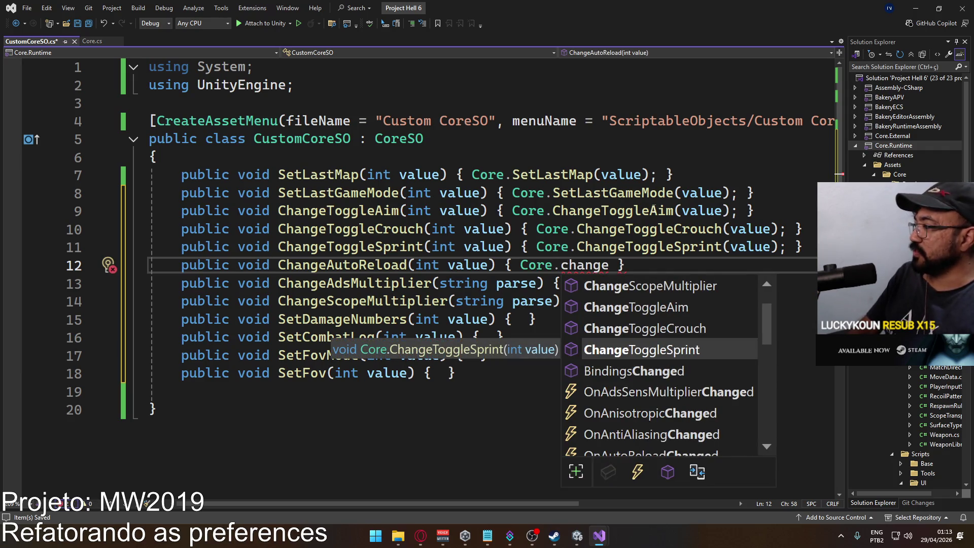
pyautogui.write('au')
pyautogui.press('Tab')
pyautogui.write('(val')
pyautogui.press('Tab')
pyautogui.write(')')
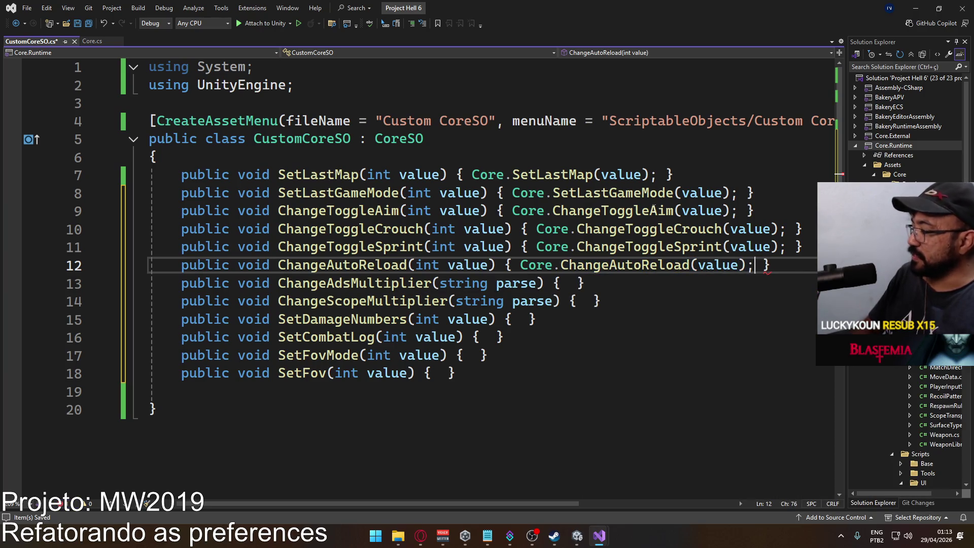
pyautogui.press('Down')
# Forward ChangeAdsMultiplier and ChangeScopeMultiplier to their Core counterparts with parse arguments
pyautogui.press('Left')
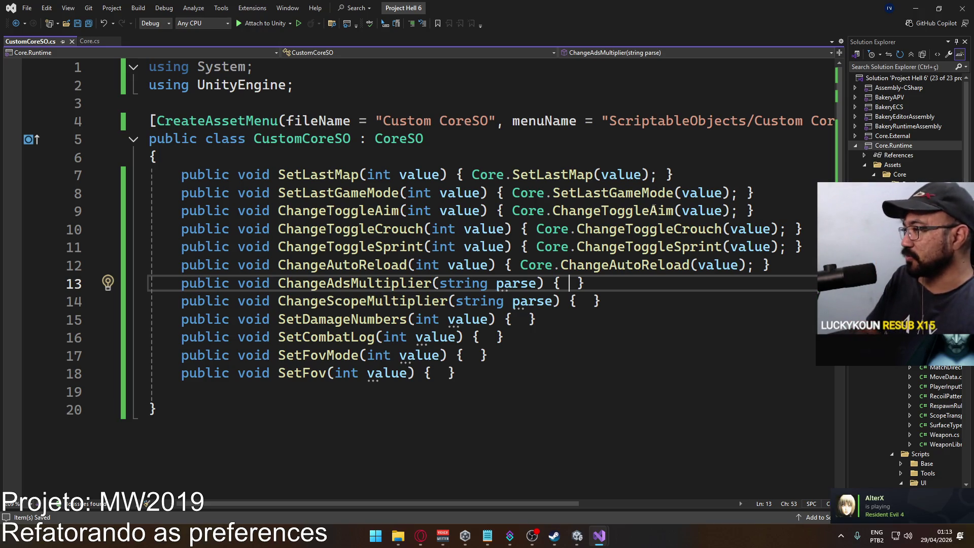
pyautogui.write('Core.')
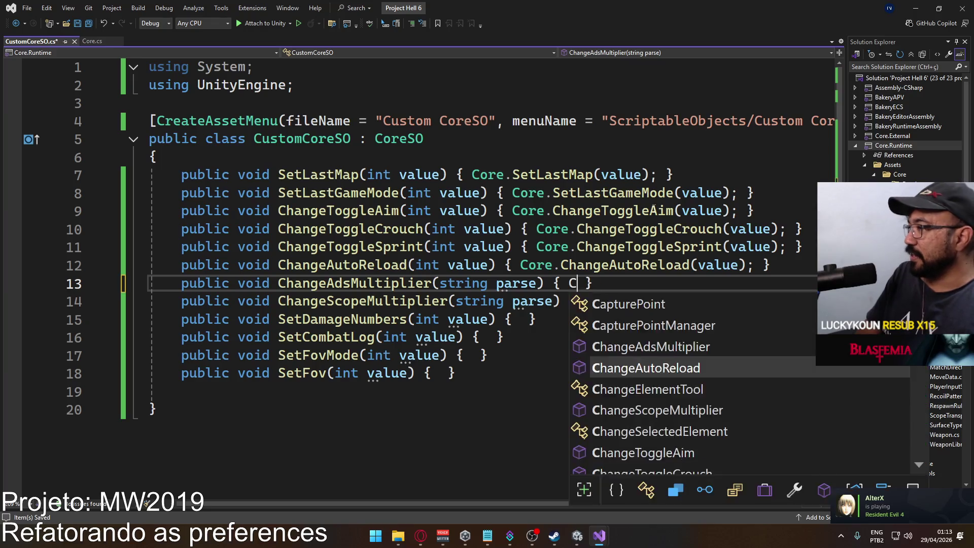
pyautogui.press('BackSpace')
pyautogui.press('BackSpace')
pyautogui.press('BackSpace')
pyautogui.write('ore.')
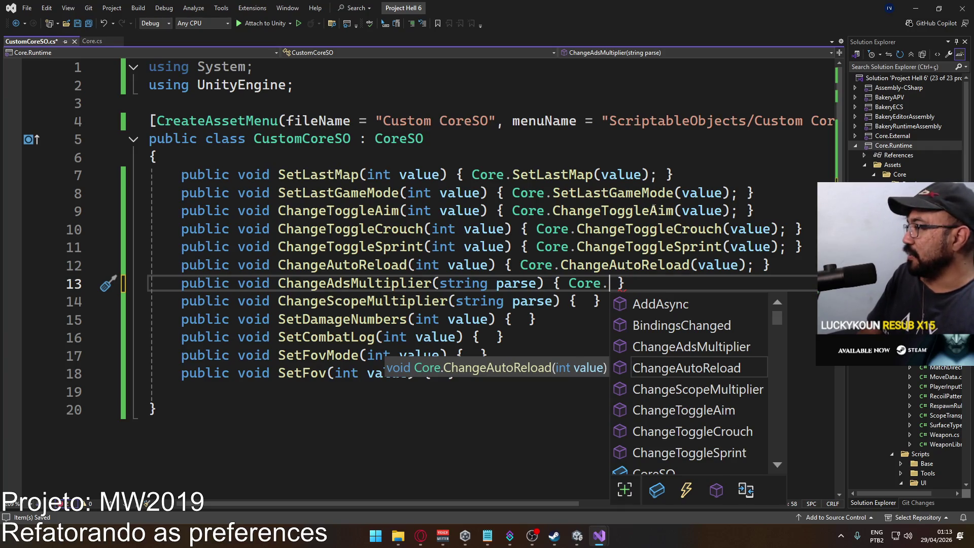
pyautogui.write('Ch')
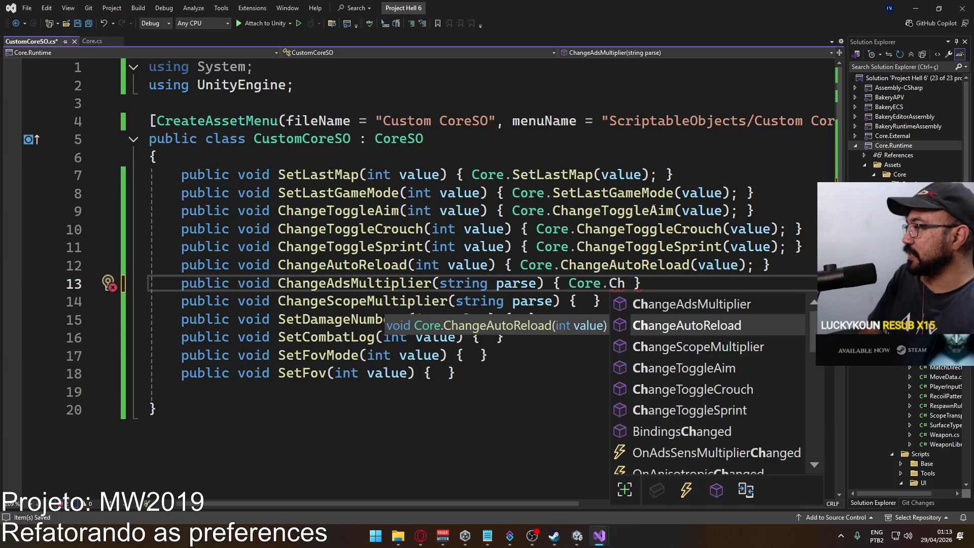
pyautogui.press('Up')
pyautogui.press('Tab')
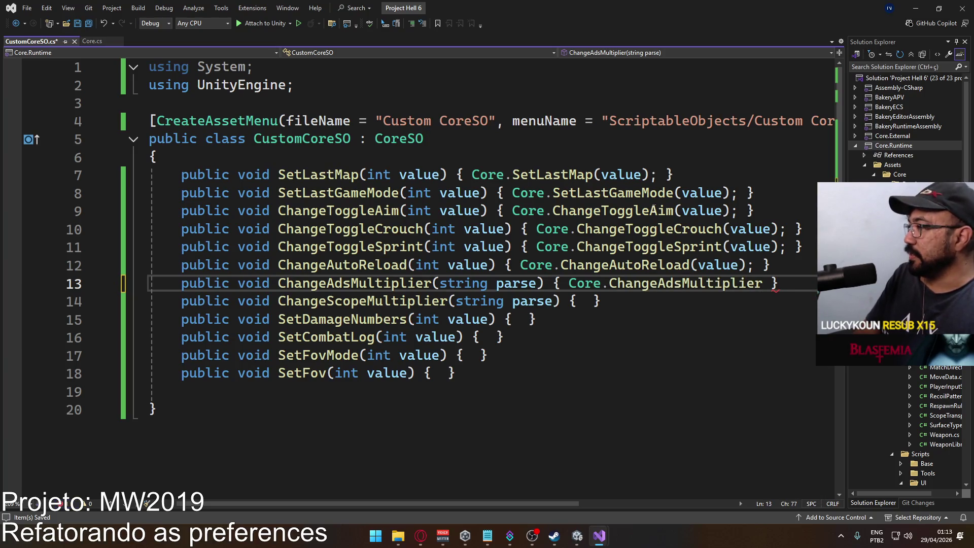
pyautogui.write('(parse)')
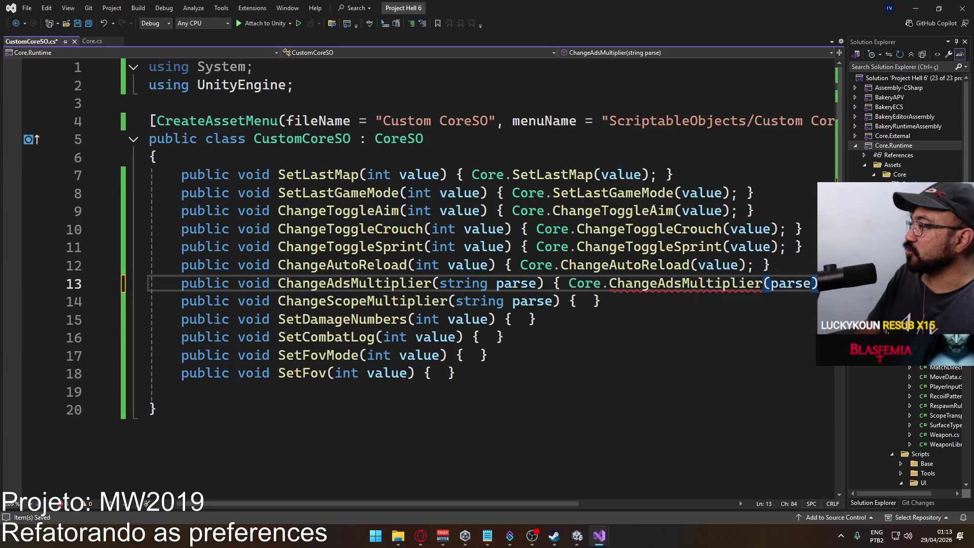
pyautogui.press('Down')
pyautogui.press('Left')
pyautogui.press('Left')
pyautogui.press('Left')
pyautogui.write('Core.')
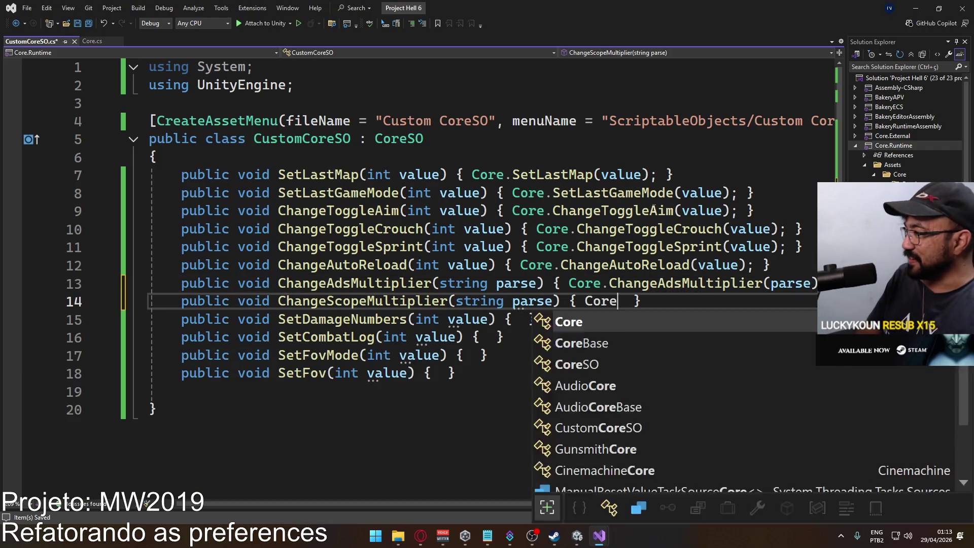
pyautogui.write('Changesco')
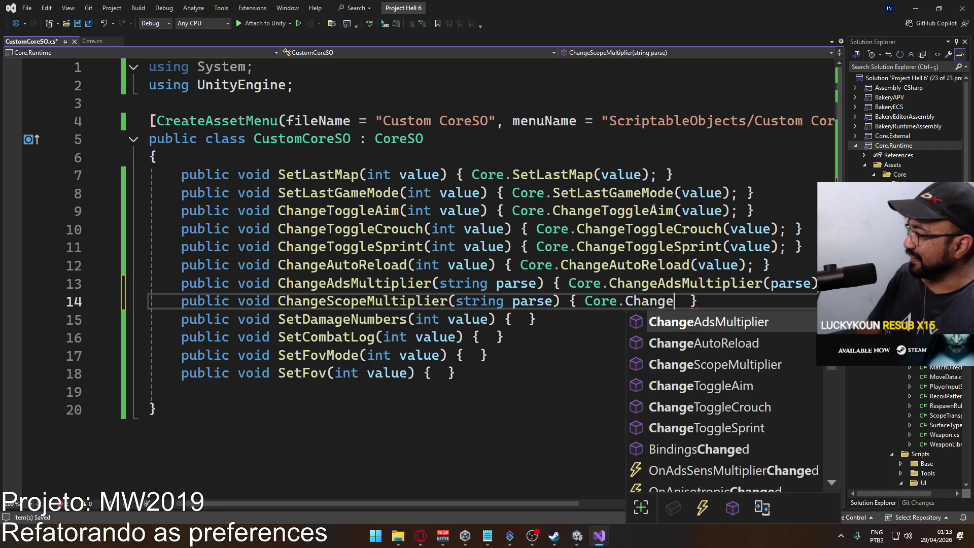
pyautogui.press('Tab')
pyautogui.write('(parse);')
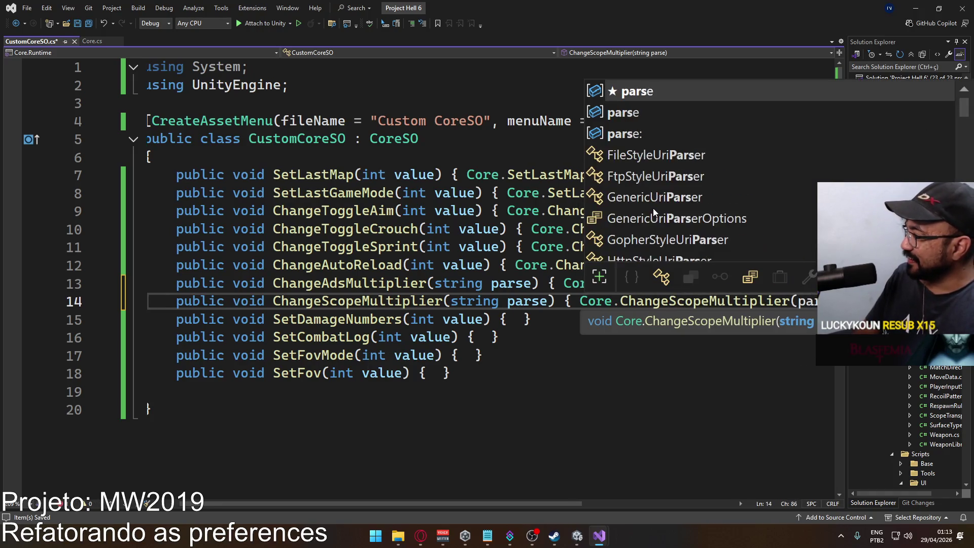
pyautogui.press('Down')
pyautogui.press('Down')
# Make SetDamageNumbers call Core.SetDamageNumbers(value)
pyautogui.press('Up')
pyautogui.press('Left')
pyautogui.press('Left')
pyautogui.write('Core.')
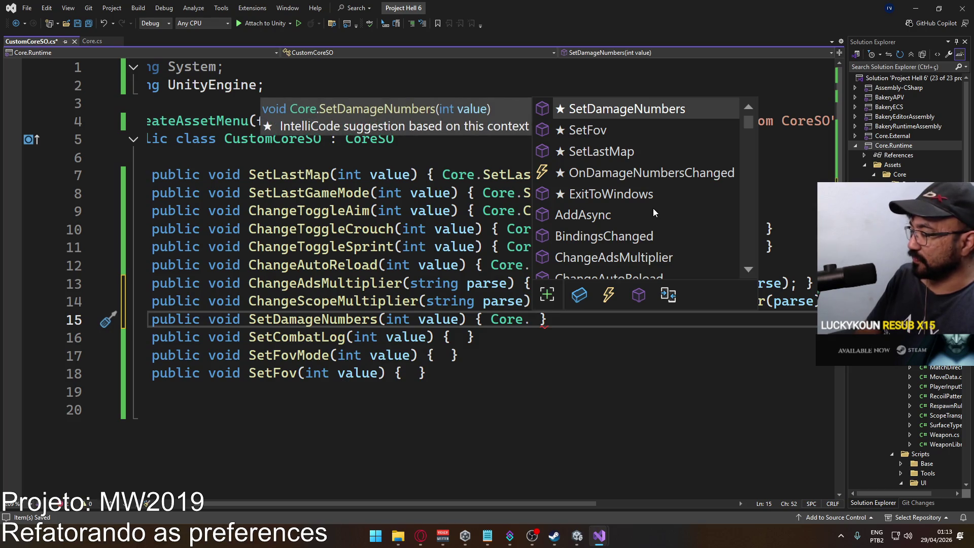
pyautogui.write('Changeda')
pyautogui.press('BackSpace')
pyautogui.press('BackSpace')
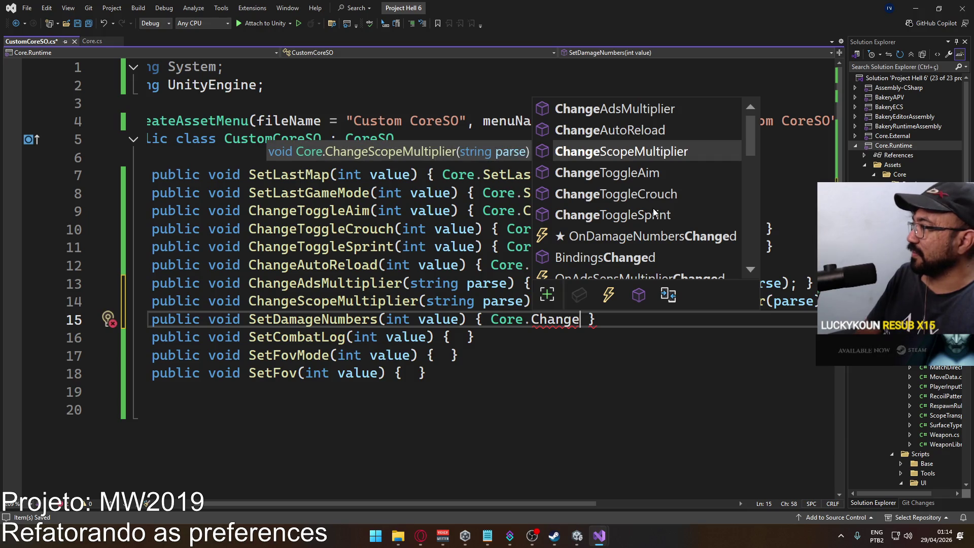
pyautogui.press('BackSpace')
pyautogui.press('BackSpace')
pyautogui.press('BackSpace')
pyautogui.write('Setda')
pyautogui.press('Tab')
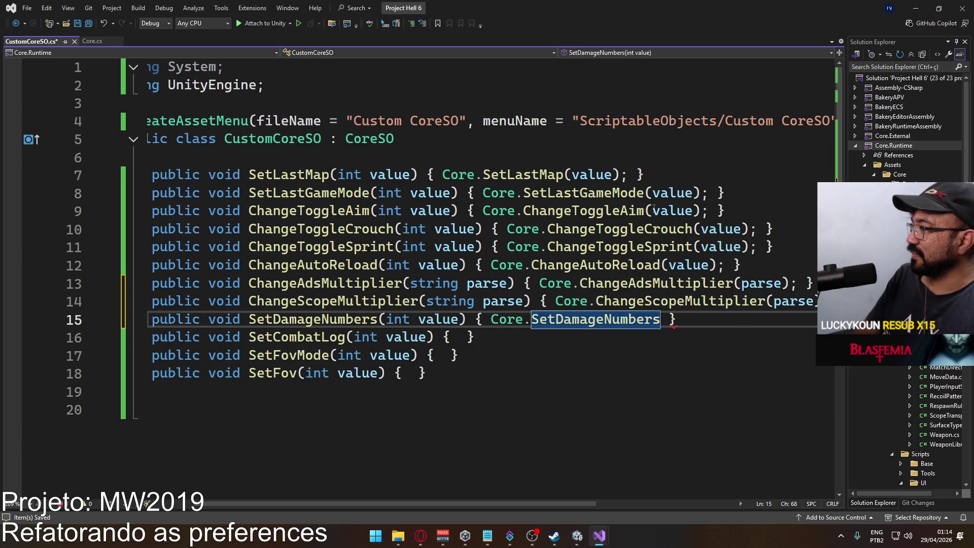
pyautogui.write('(value);')
pyautogui.press('Down')
pyautogui.press('Down')
# Forward SetCombatLog and SetFovMode to their matching Core methods
pyautogui.press('Up')
pyautogui.press('Left')
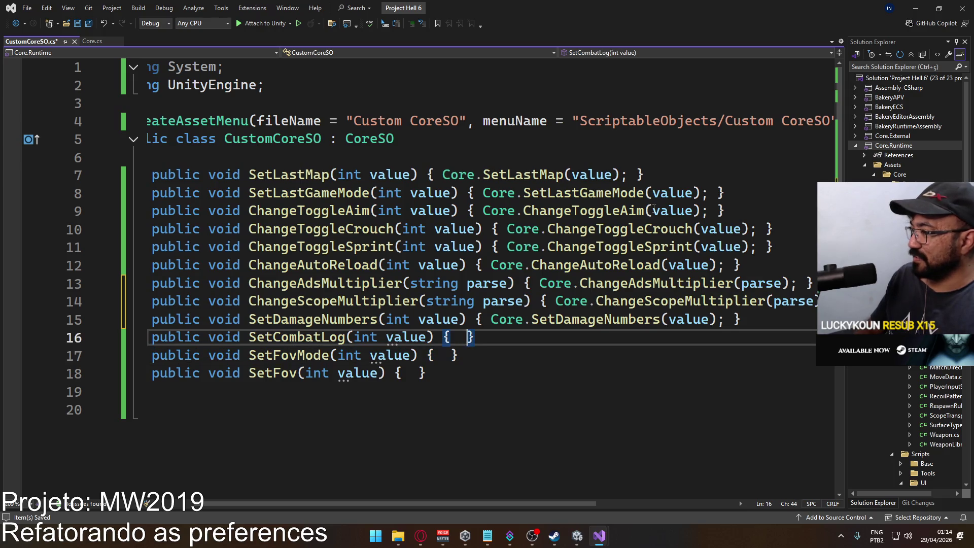
pyautogui.write('Core.set')
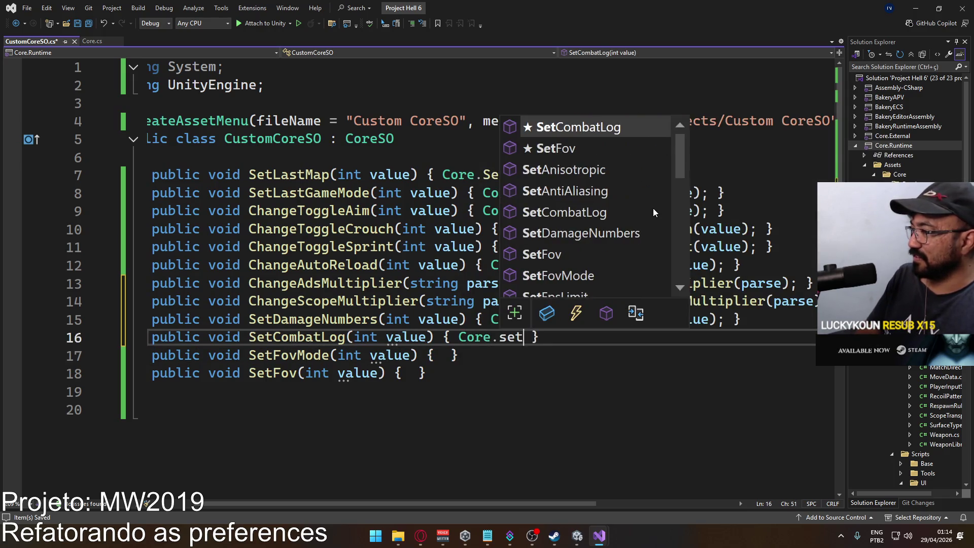
pyautogui.write('com')
pyautogui.press('Tab')
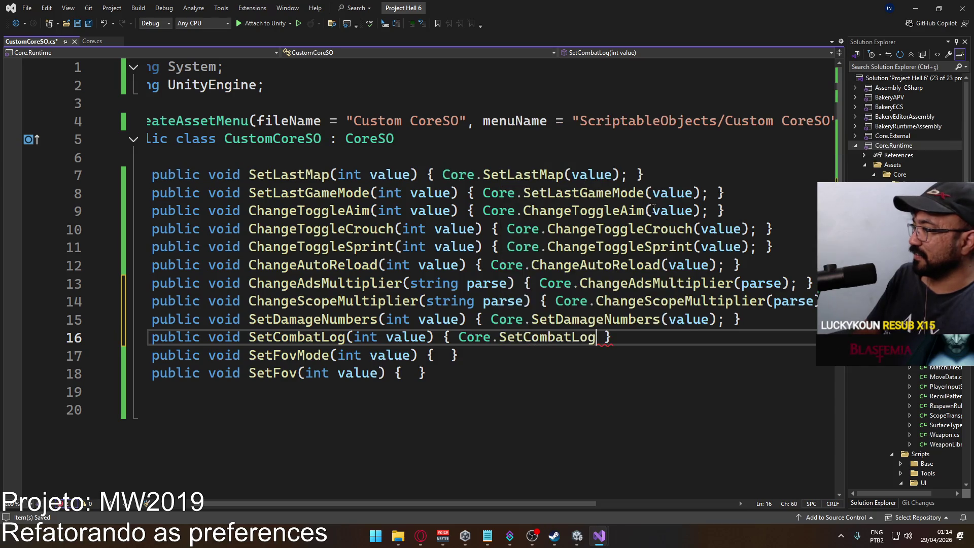
pyautogui.write('(value);')
pyautogui.press('Down')
pyautogui.press('Left')
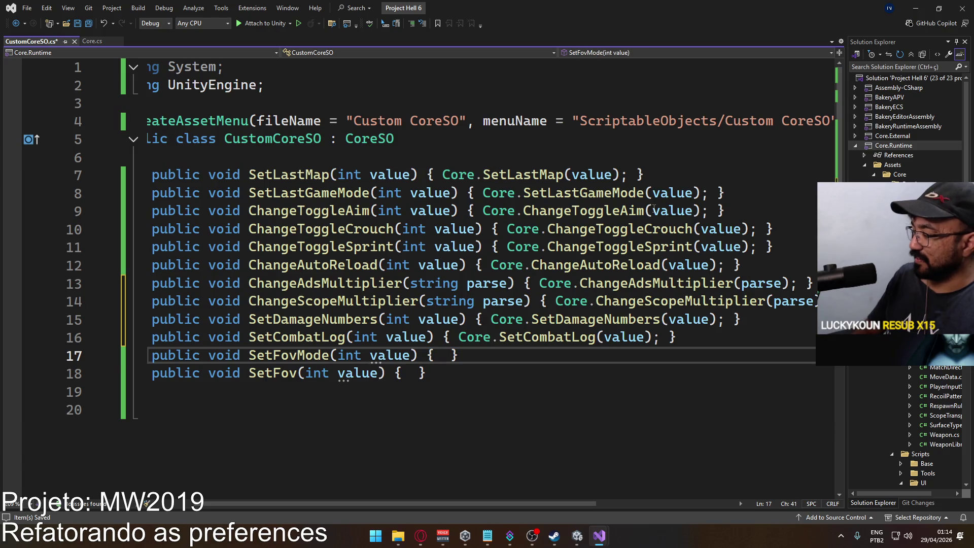
pyautogui.write('Core.se')
pyautogui.write('t')
pyautogui.press('Down')
pyautogui.press('Tab')
pyautogui.write('(value);')
pyautogui.press('Down')
# Write Core.SetFov(value) in the SetFov body and save CustomCoreSO.cs
pyautogui.press('Left')
pyautogui.press('Left')
pyautogui.write('Core.setfo')
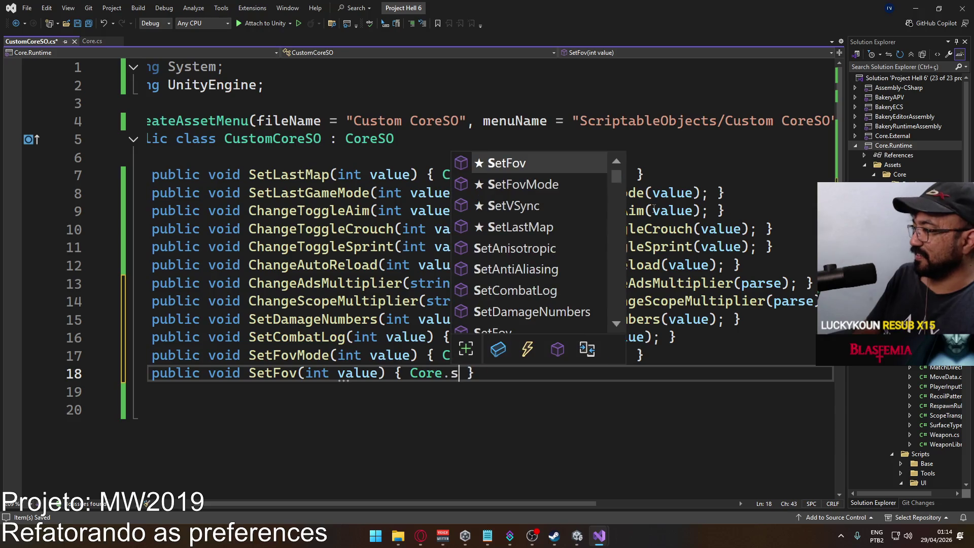
pyautogui.press('Tab')
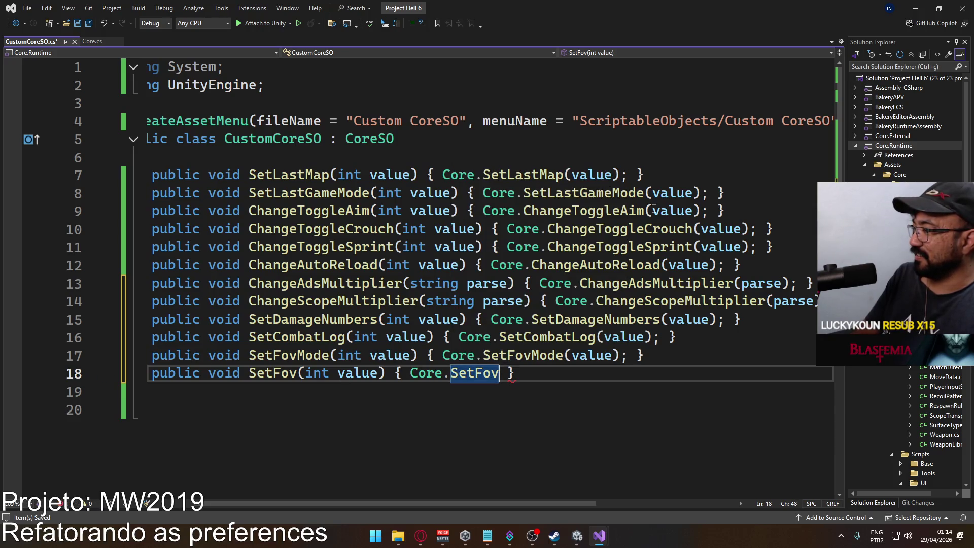
pyautogui.write('(value);')
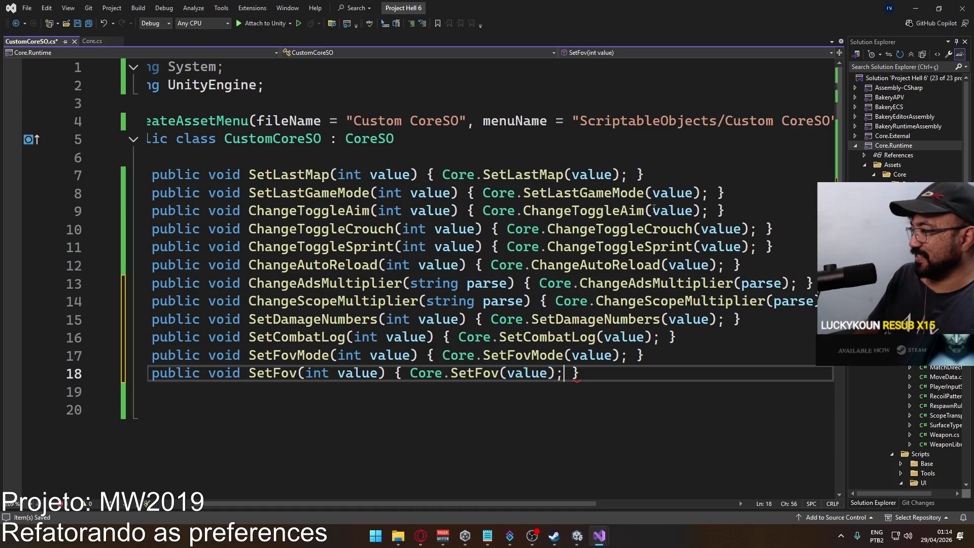
pyautogui.hotkey('ctrl', 's')
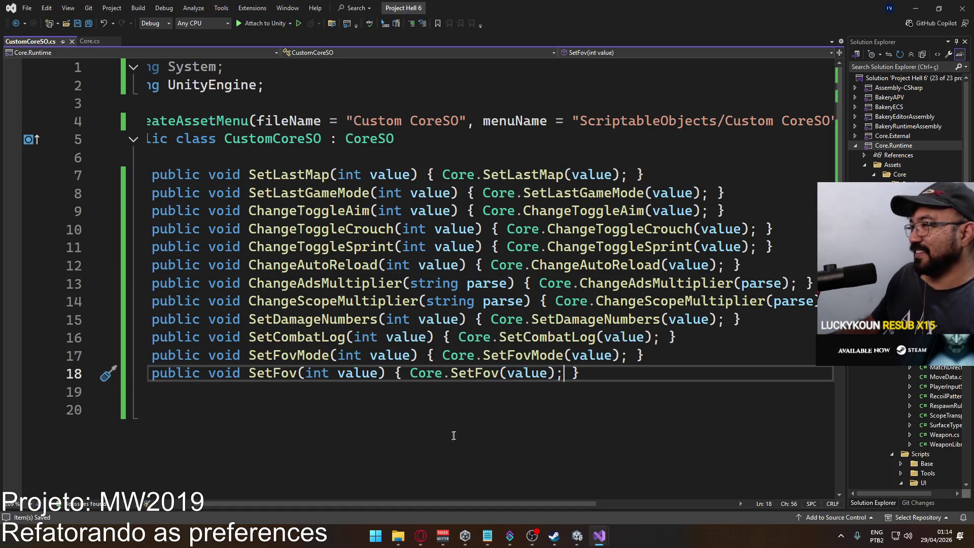
pyautogui.hscroll(-2, 403, 484)
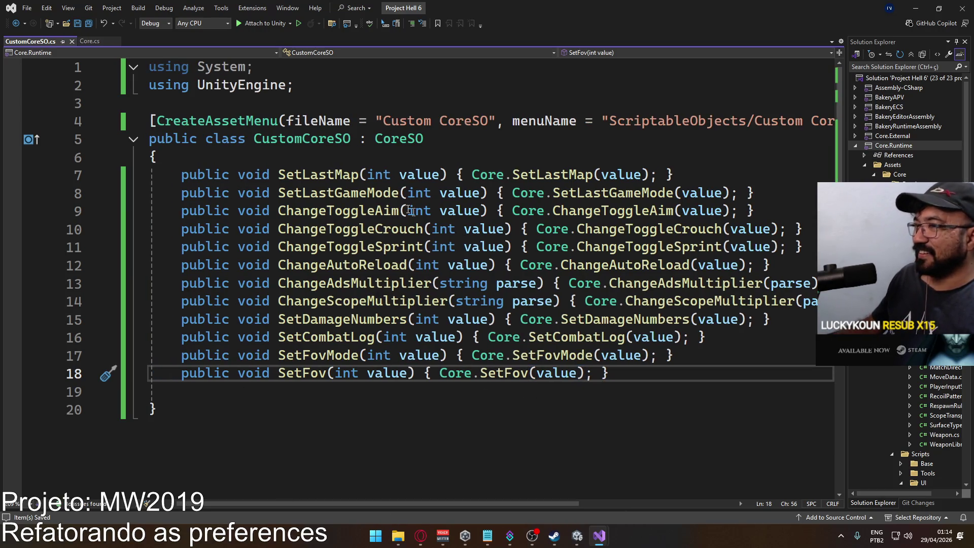
# Look over SetFov and OnFovChanged in Core.cs, then switch to the Unity editor
pyautogui.click(87, 40)
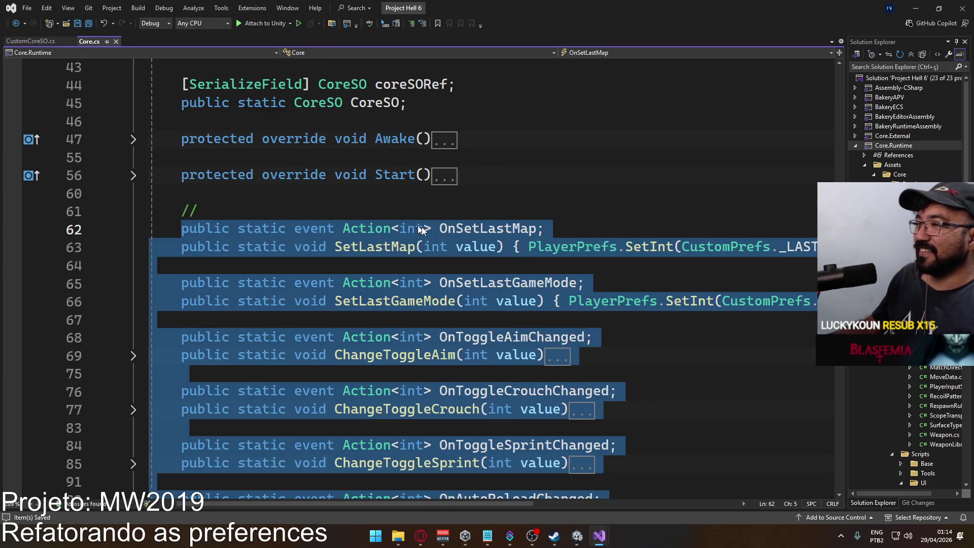
pyautogui.click(464, 226)
pyautogui.scroll(-3, 444, 204)
pyautogui.scroll(-6, 445, 204)
pyautogui.scroll(15, 446, 205)
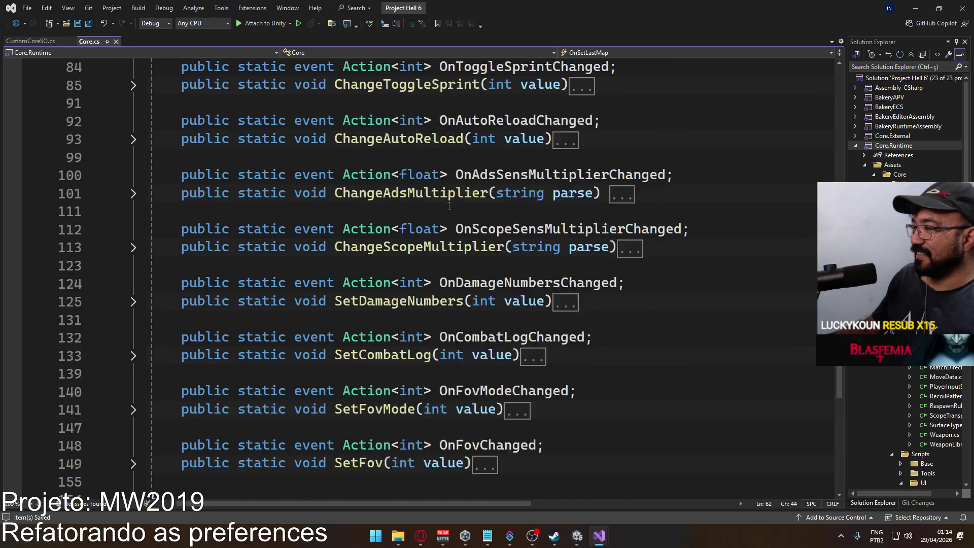
pyautogui.scroll(2, 449, 206)
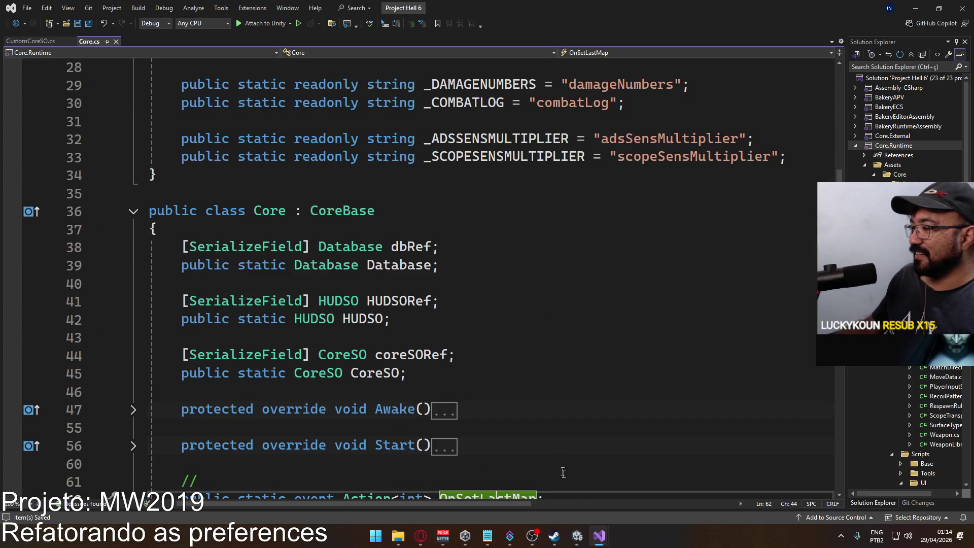
pyautogui.click(574, 544)
pyautogui.moveTo(577, 535)
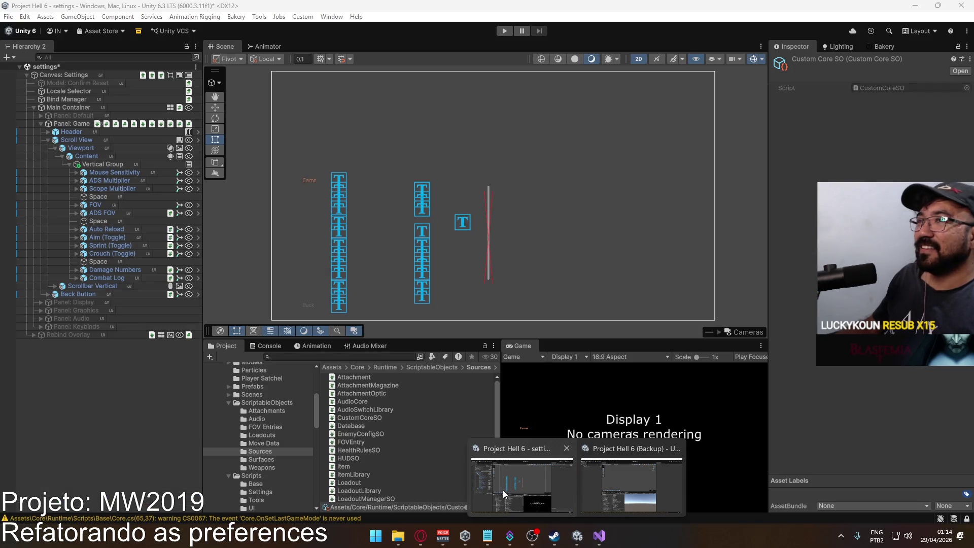
# Select Mouse Sensitivity > Option Element > Element InputField and scroll to its On End Edit event
pyautogui.click(503, 490)
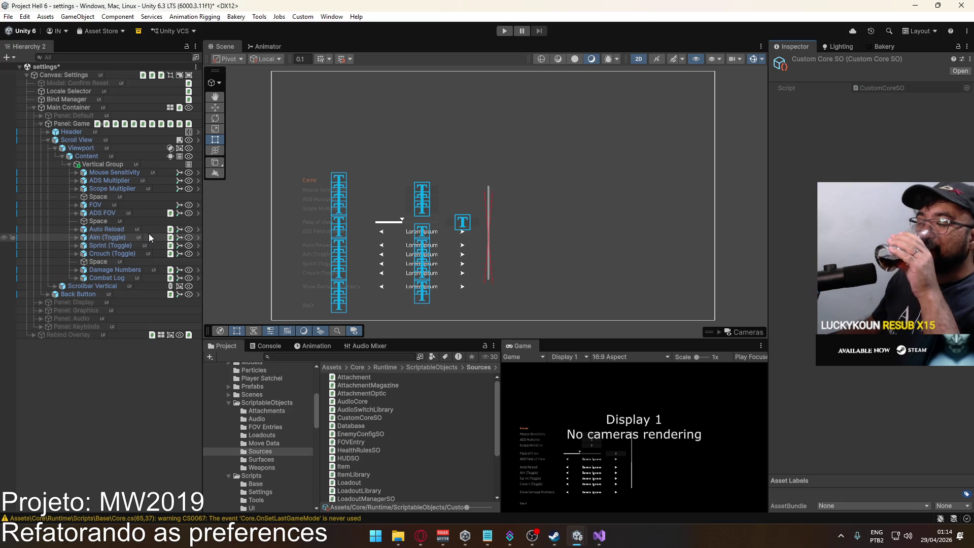
pyautogui.click(115, 175)
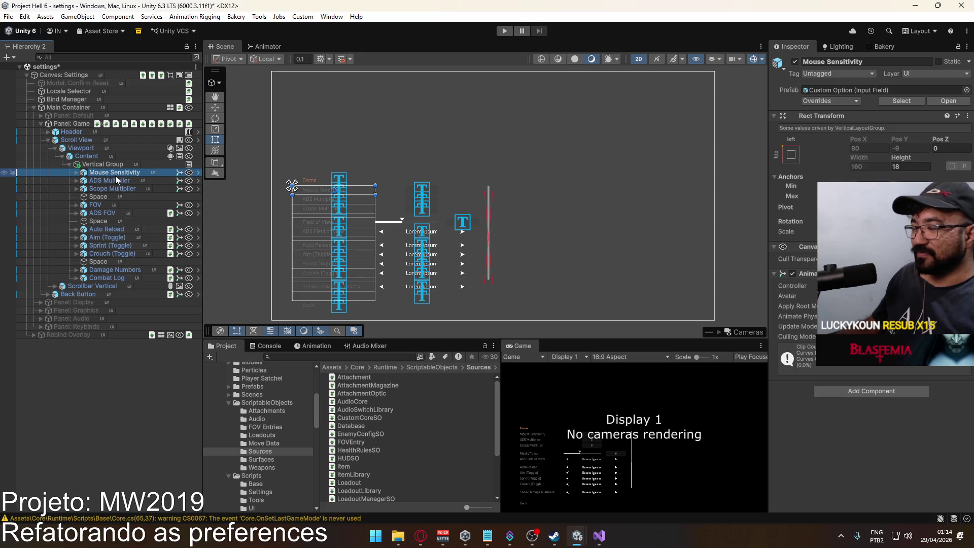
pyautogui.click(80, 173)
pyautogui.click(84, 197)
pyautogui.click(129, 204)
pyautogui.scroll(-3, 791, 284)
pyautogui.scroll(-15, 800, 294)
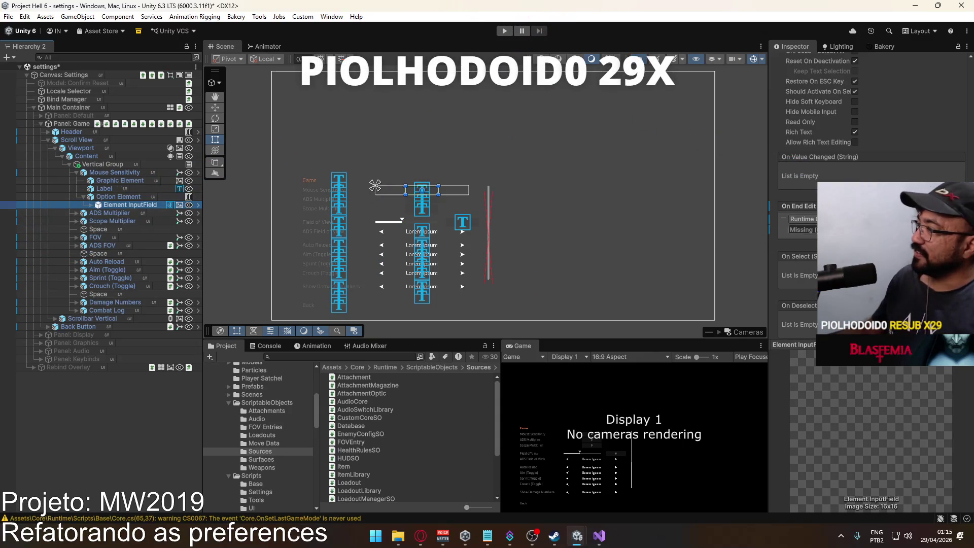
# Target Custom CoreSO in On End Edit, copy the reference, choose SetSensitivity, and save the scene
pyautogui.click(814, 229)
pyautogui.press('Escape')
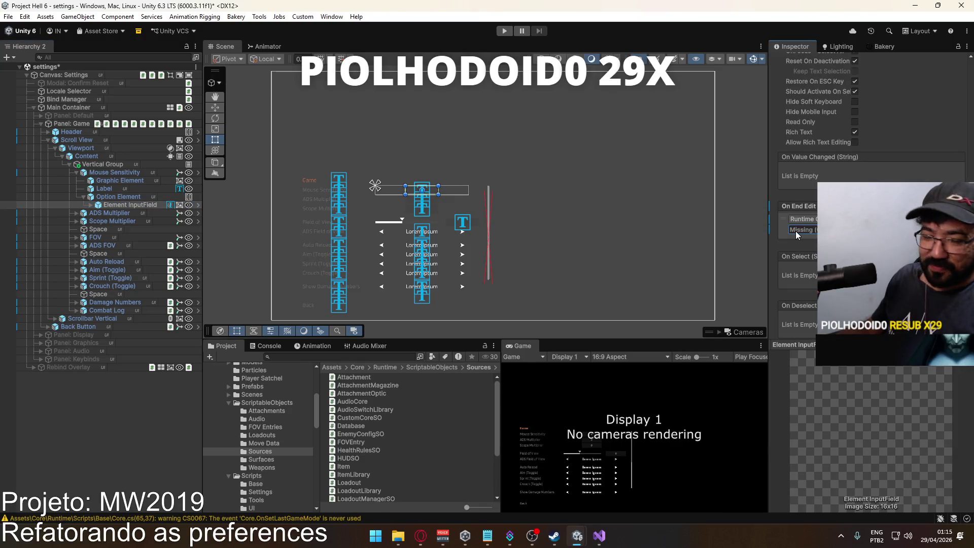
pyautogui.click(814, 229)
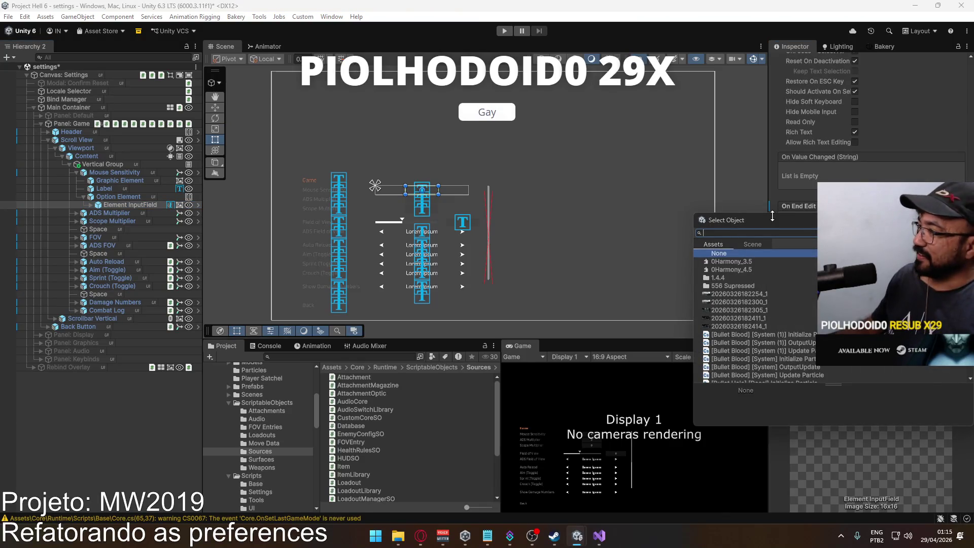
pyautogui.write('core')
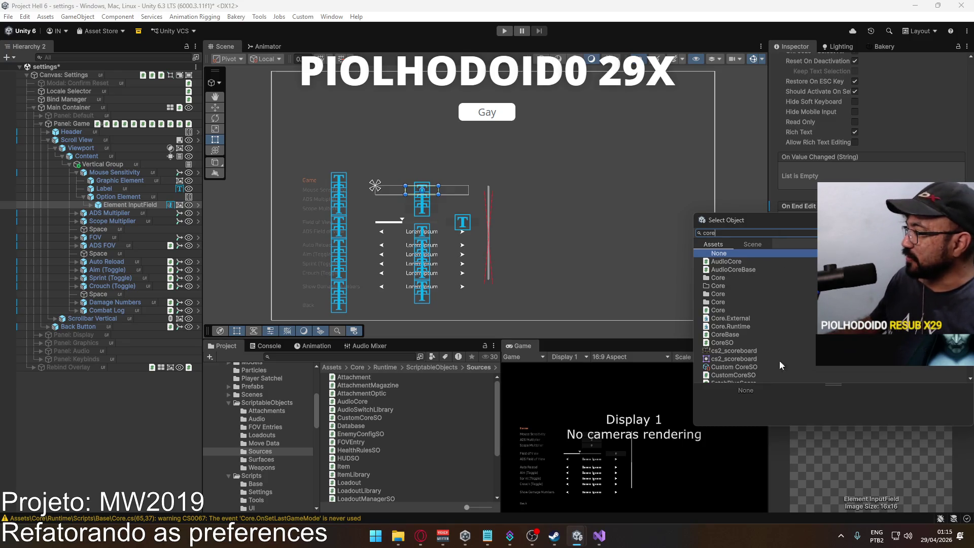
pyautogui.doubleClick(748, 367)
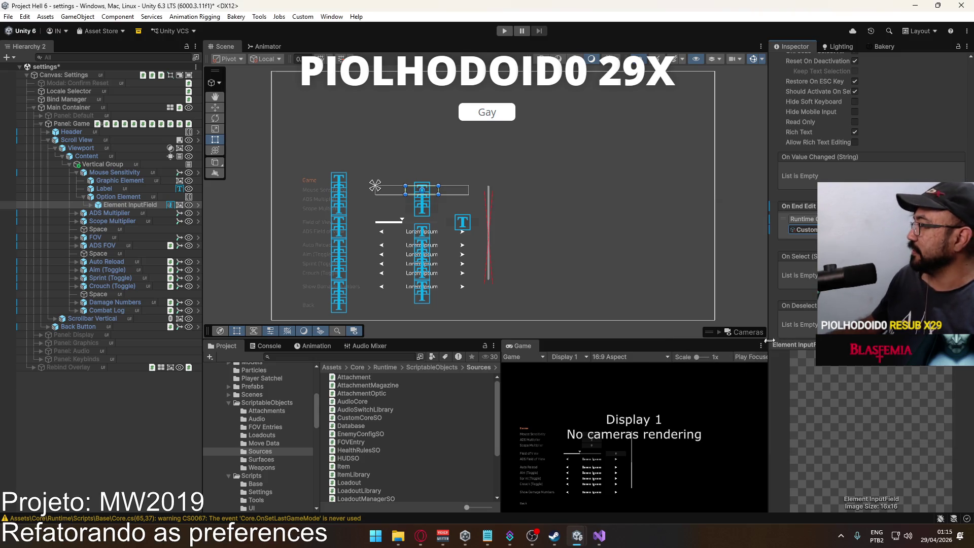
pyautogui.click(804, 231)
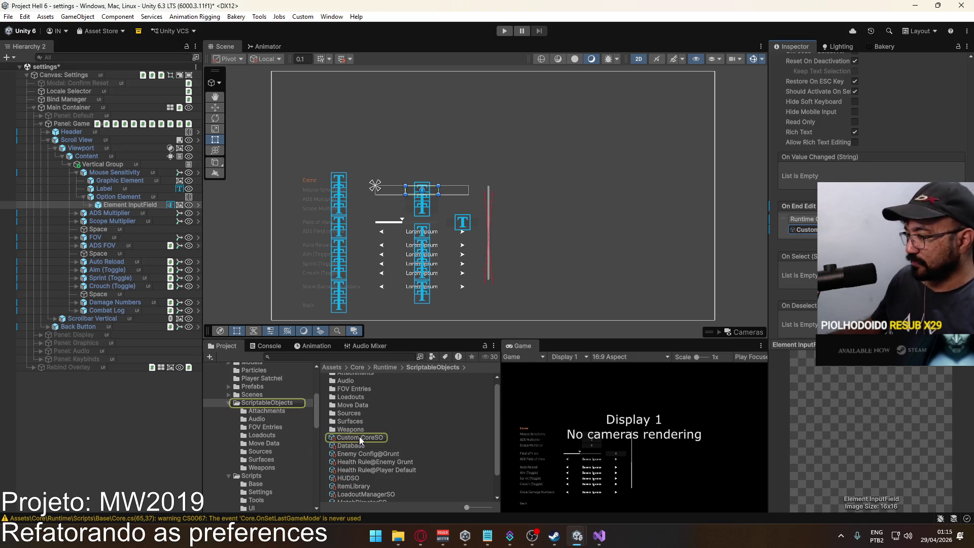
pyautogui.rightClick(814, 231)
pyautogui.click(799, 290)
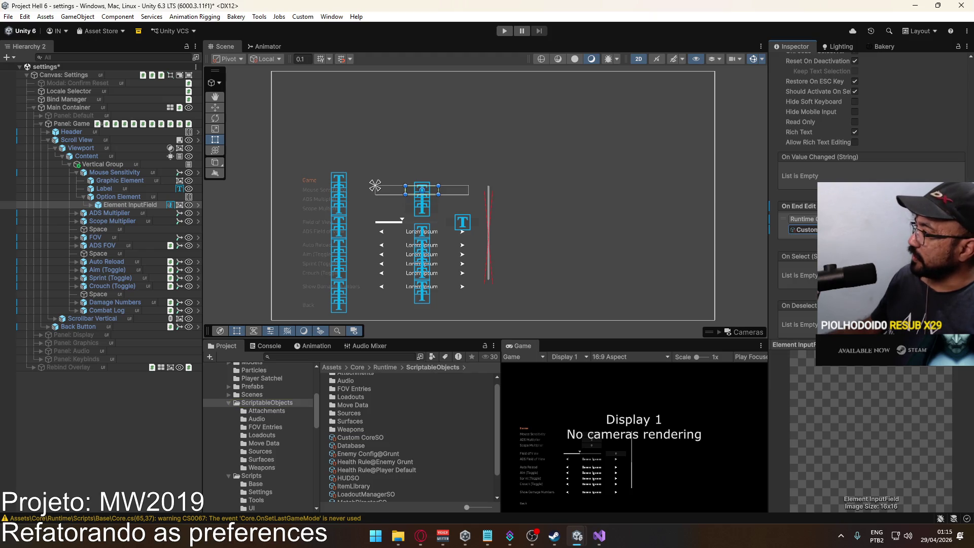
pyautogui.click(888, 218)
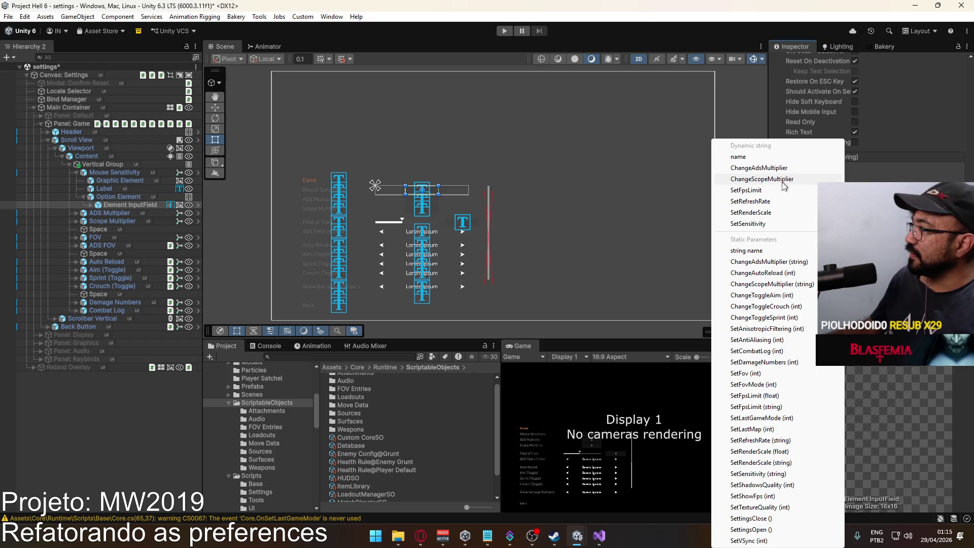
pyautogui.click(764, 223)
pyautogui.hotkey('ctrl', 's')
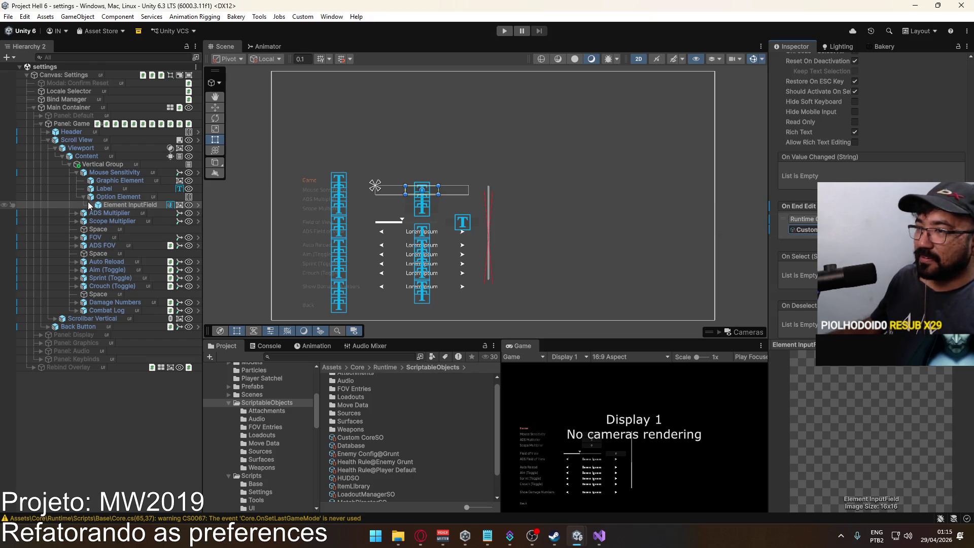
# Collapse Mouse Sensitivity and select the ADS Multiplier's input field
pyautogui.click(76, 173)
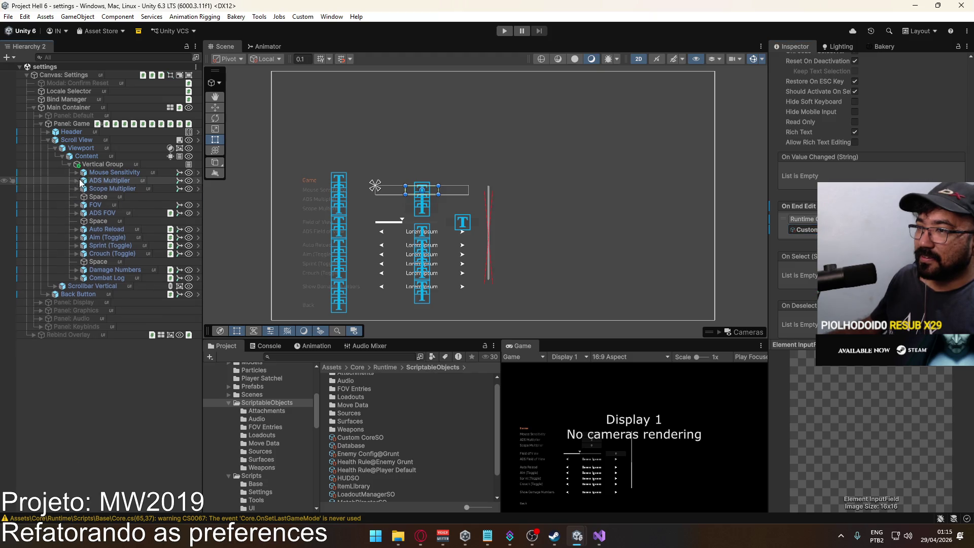
pyautogui.click(77, 181)
pyautogui.click(130, 213)
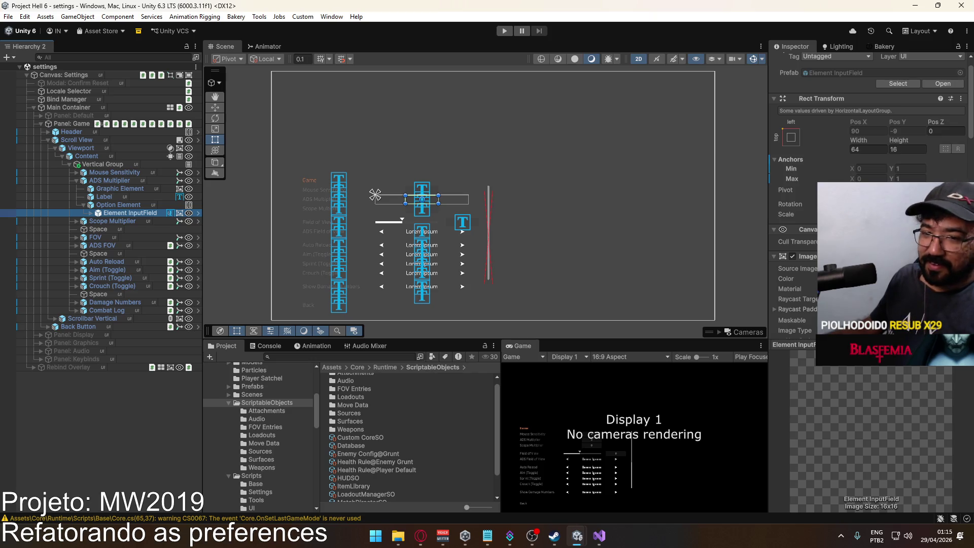
# Paste Custom CoreSO into the ADS Multiplier's On End Edit and choose ChangeAdsMultiplier
pyautogui.scroll(-10, 867, 152)
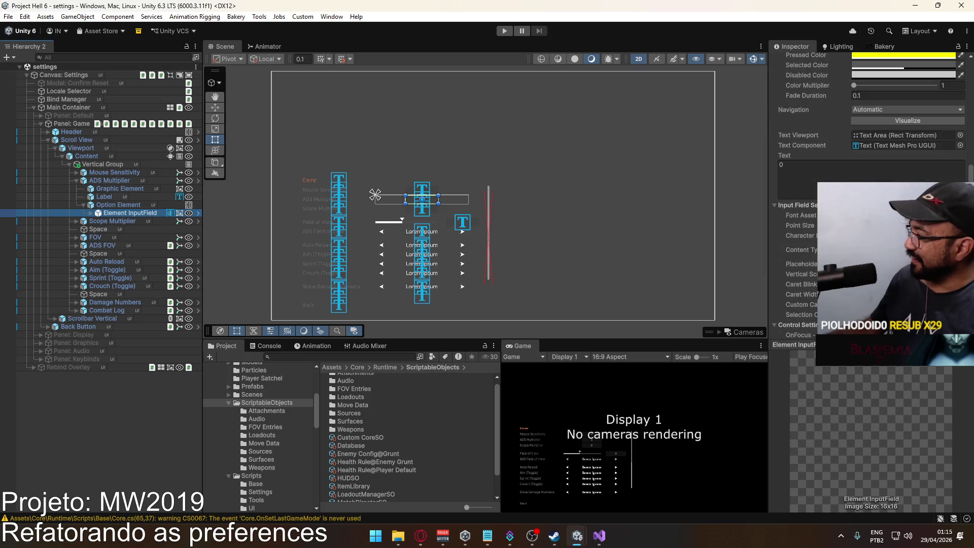
pyautogui.scroll(-4, 868, 153)
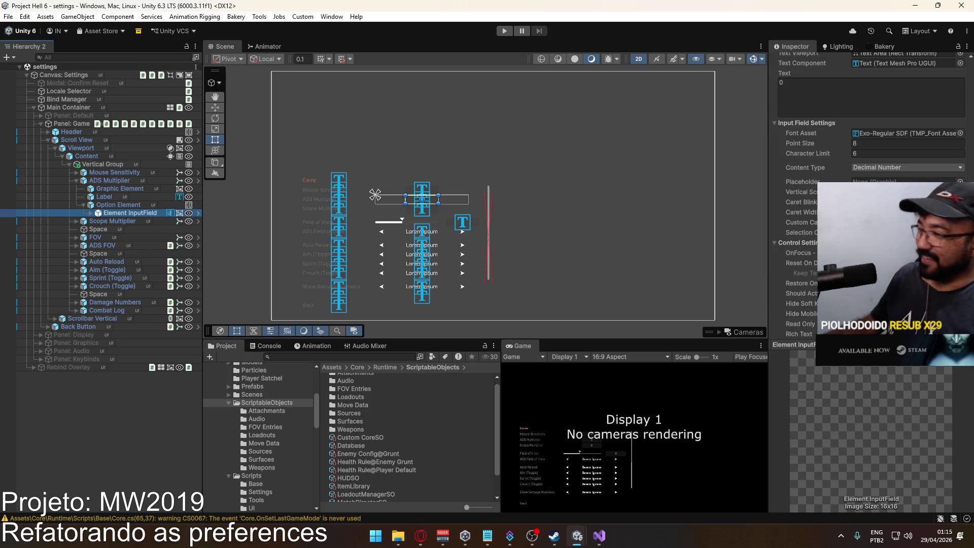
pyautogui.scroll(-5, 868, 152)
pyautogui.rightClick(804, 294)
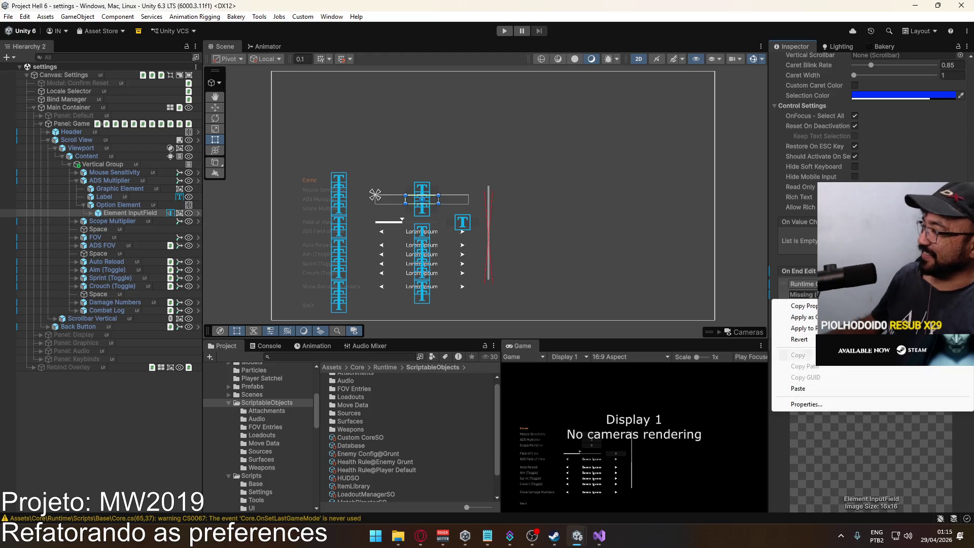
pyautogui.click(819, 386)
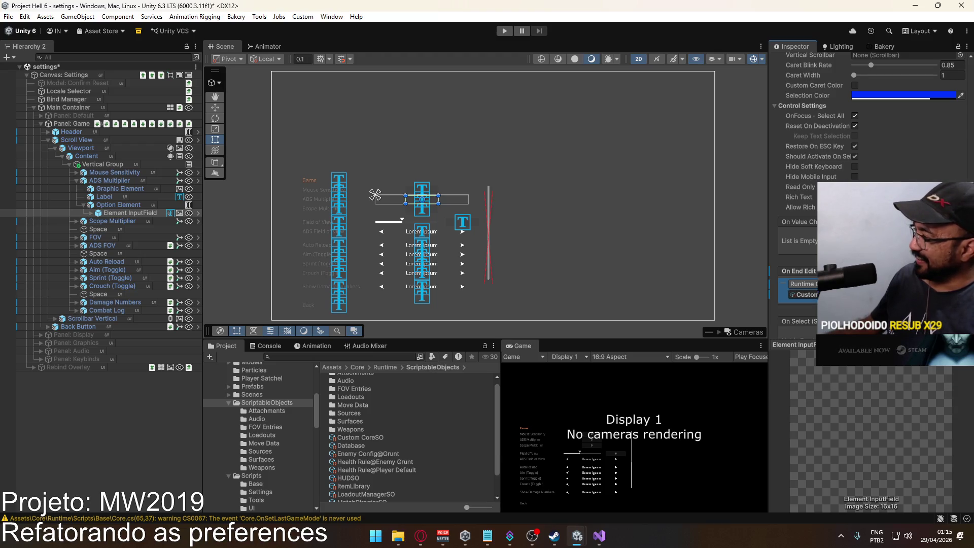
pyautogui.click(887, 284)
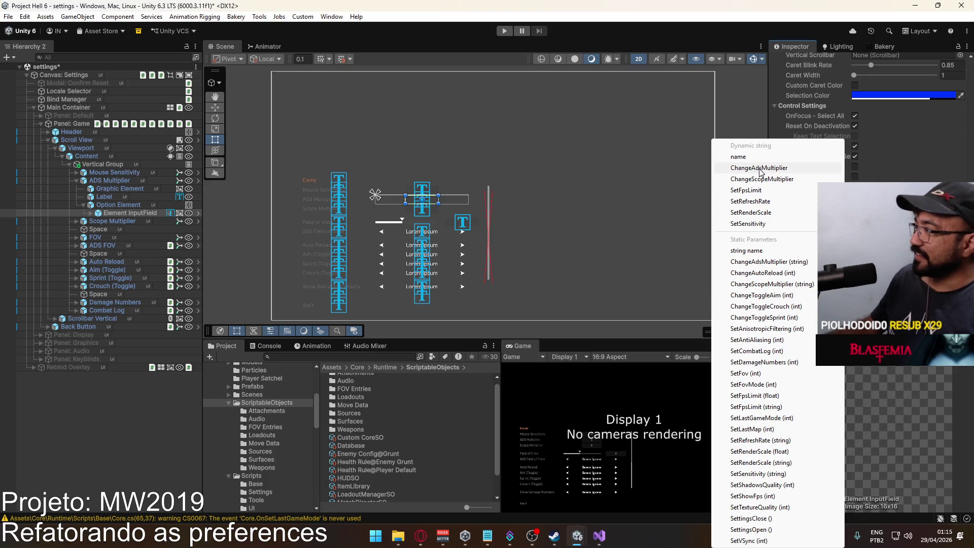
pyautogui.click(783, 169)
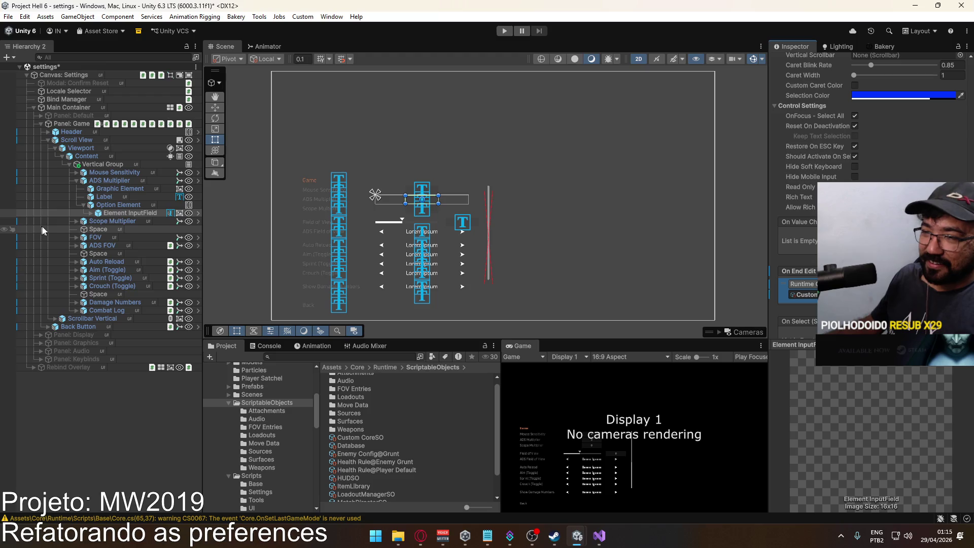
pyautogui.click(76, 181)
pyautogui.click(108, 189)
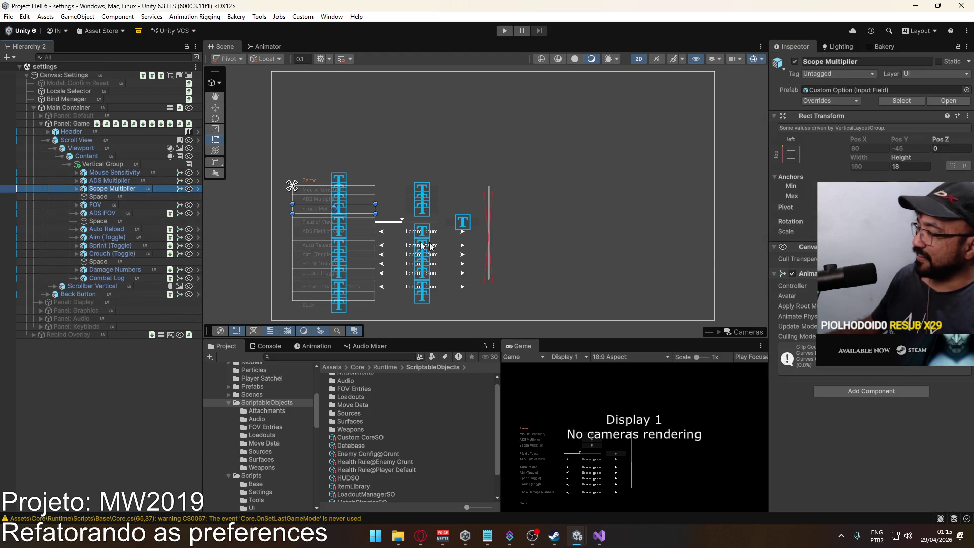
# Paste Custom CoreSO into the Scope Multiplier input field's On End Edit and pick ChangeScopeMultiplier
pyautogui.click(76, 188)
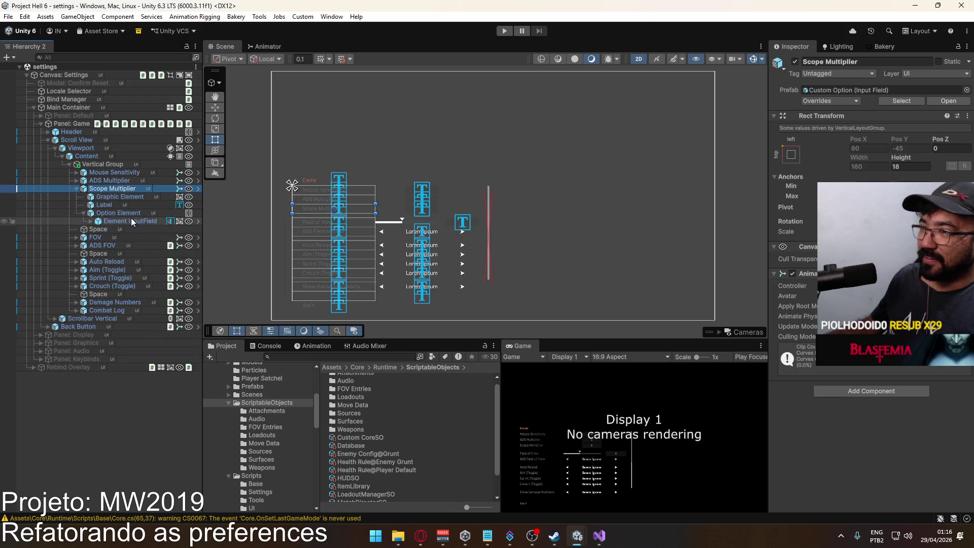
pyautogui.click(133, 221)
pyautogui.scroll(-10, 870, 203)
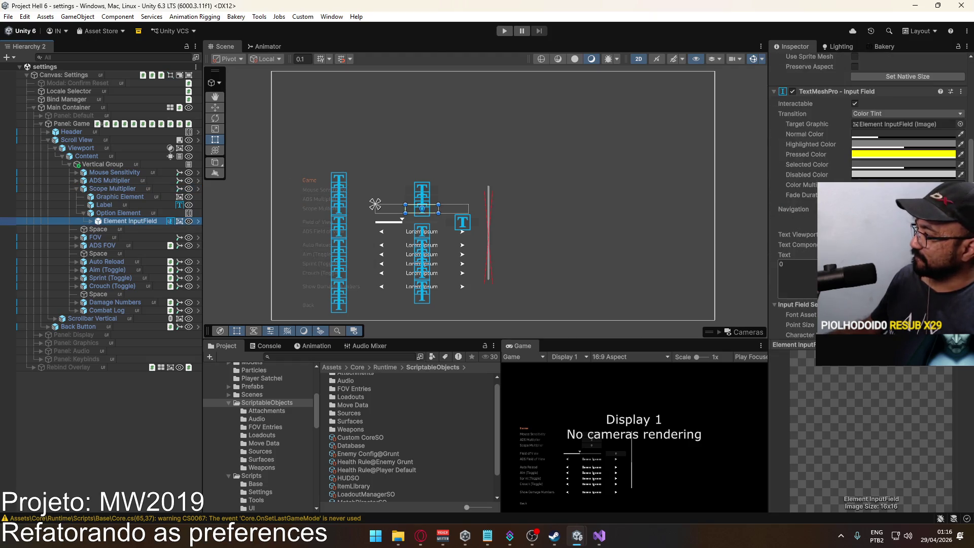
pyautogui.scroll(-5, 870, 203)
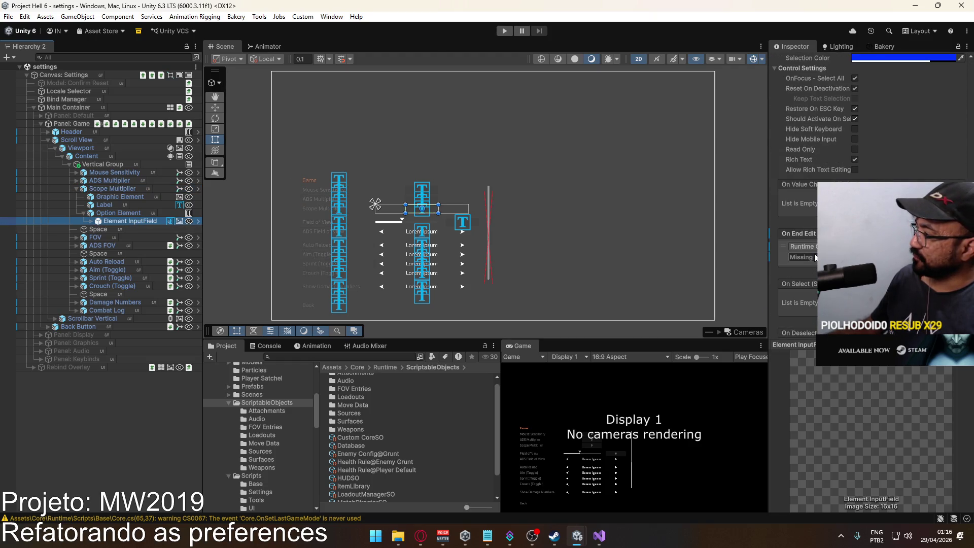
pyautogui.rightClick(798, 259)
pyautogui.click(798, 351)
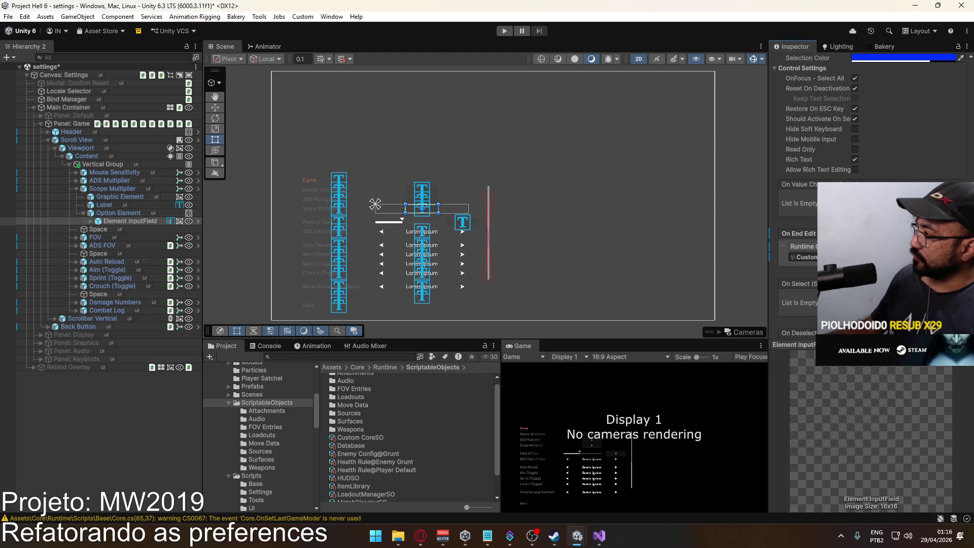
pyautogui.click(893, 247)
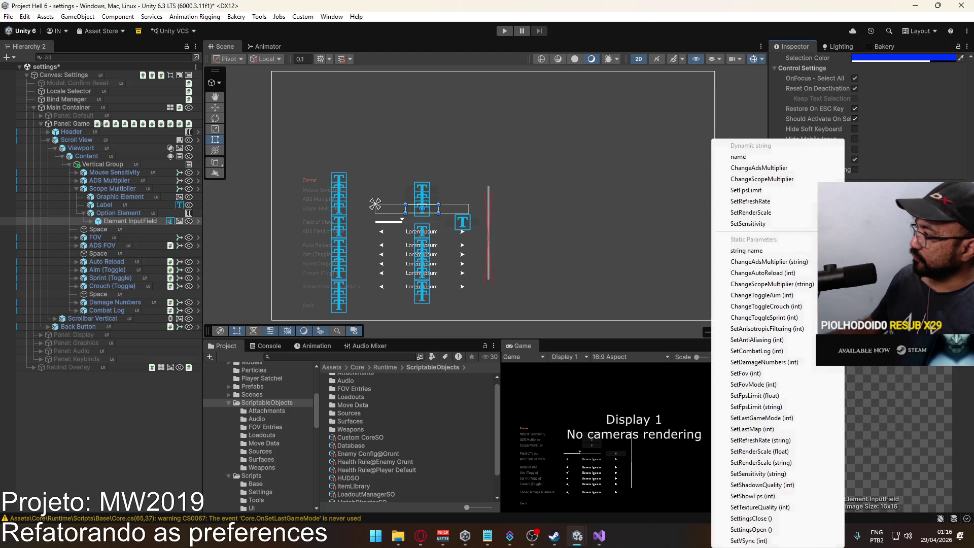
pyautogui.click(784, 185)
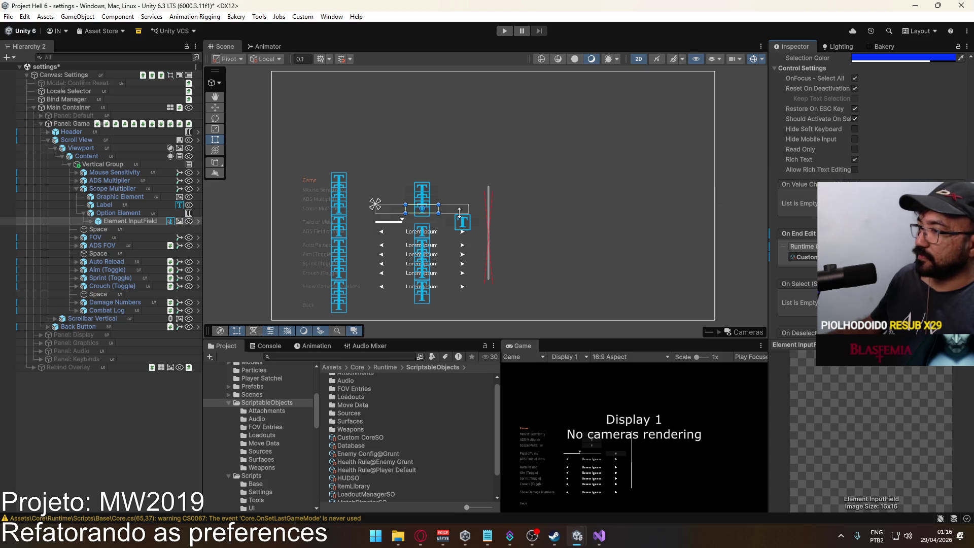
pyautogui.click(77, 189)
pyautogui.click(93, 205)
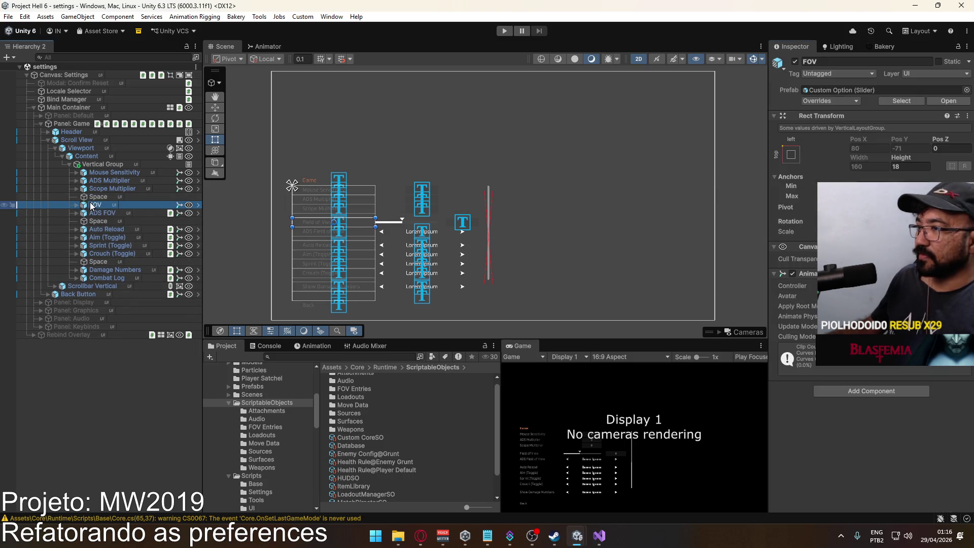
# Paste Custom CoreSO as the FOV Element Slider's On Value Changed target
pyautogui.click(76, 205)
pyautogui.click(83, 229)
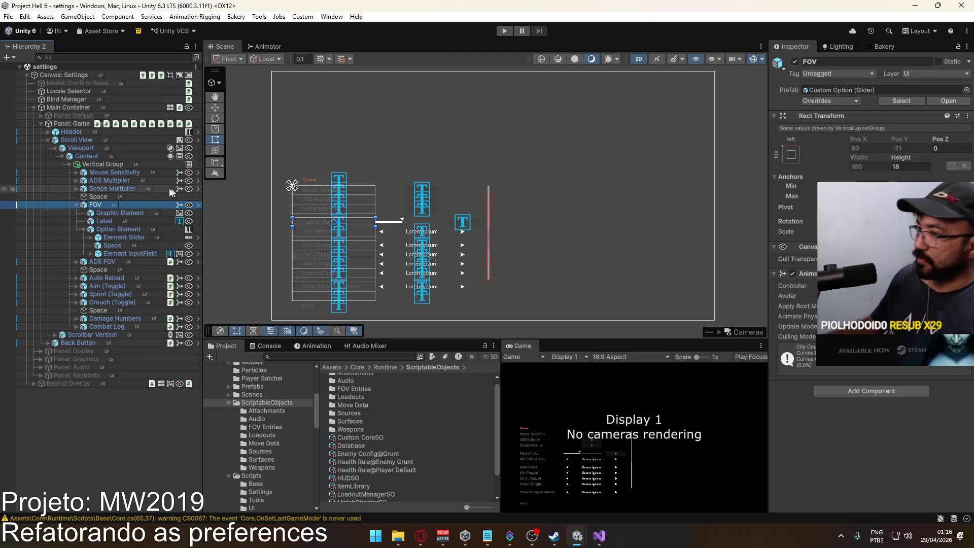
pyautogui.click(124, 237)
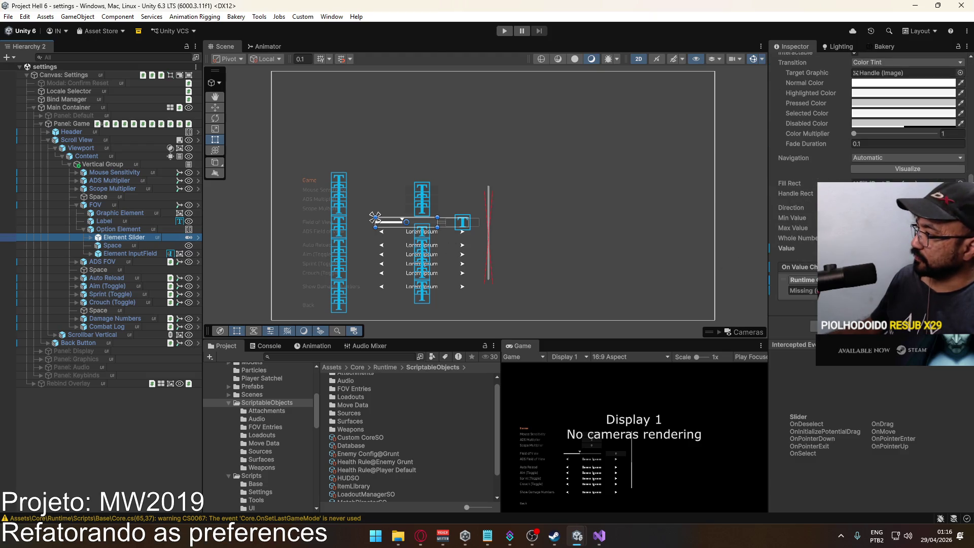
pyautogui.rightClick(817, 297)
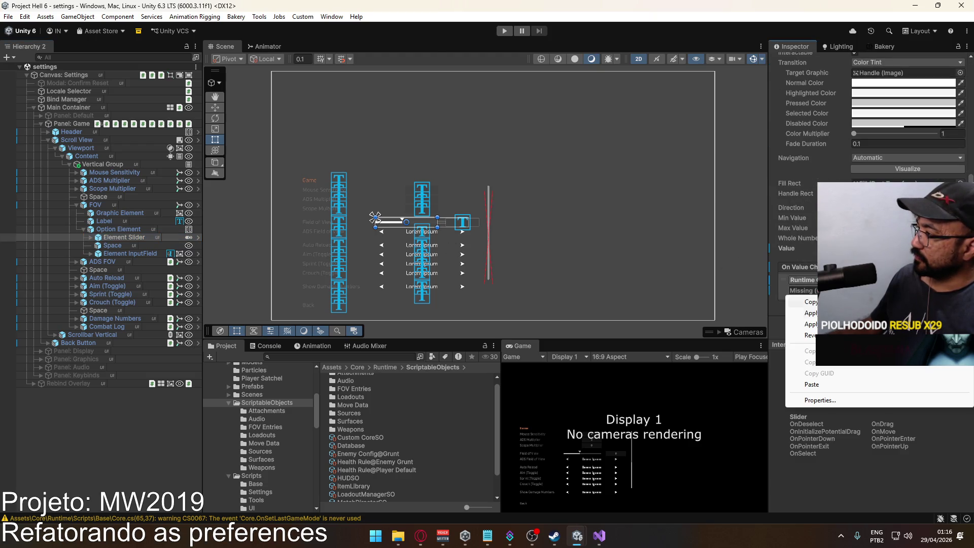
pyautogui.click(832, 386)
pyautogui.click(892, 279)
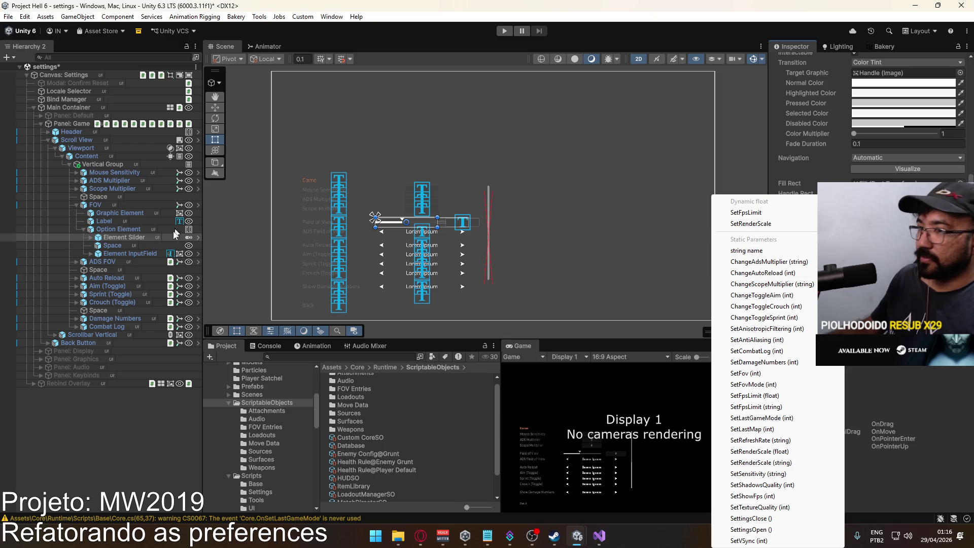
# Paste Custom CoreSO into the FOV input field's On End Edit and check both function lists
pyautogui.click(132, 253)
pyautogui.scroll(-10, 862, 177)
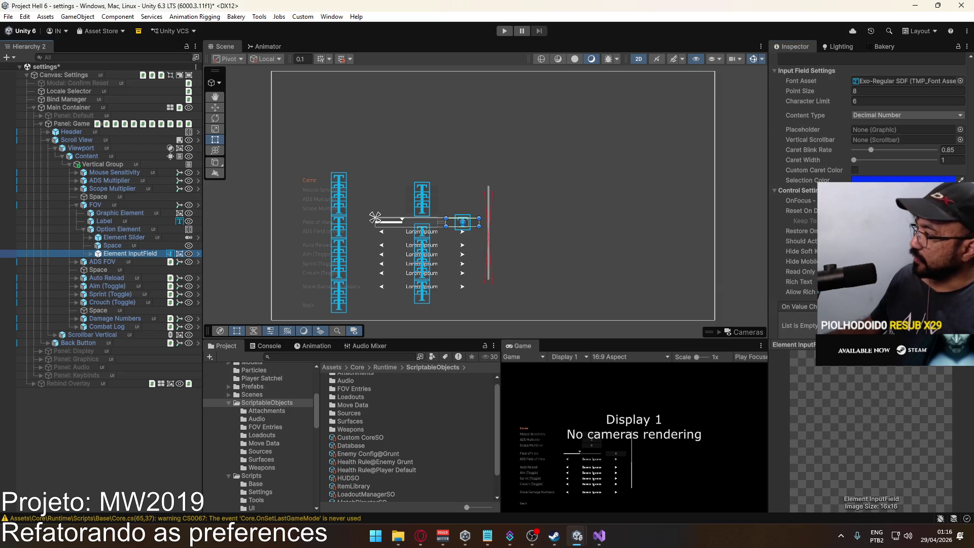
pyautogui.click(810, 224)
pyautogui.click(801, 259)
pyautogui.click(873, 204)
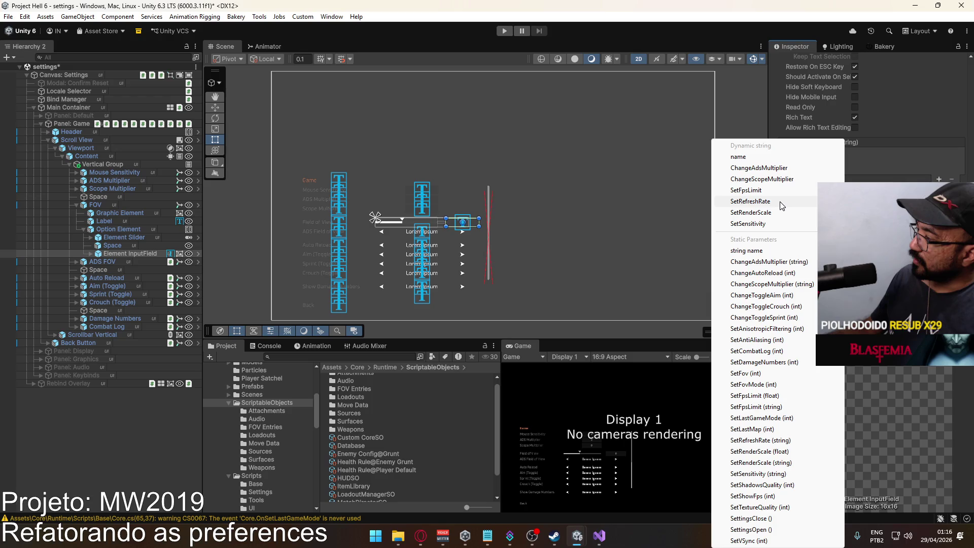
pyautogui.click(120, 253)
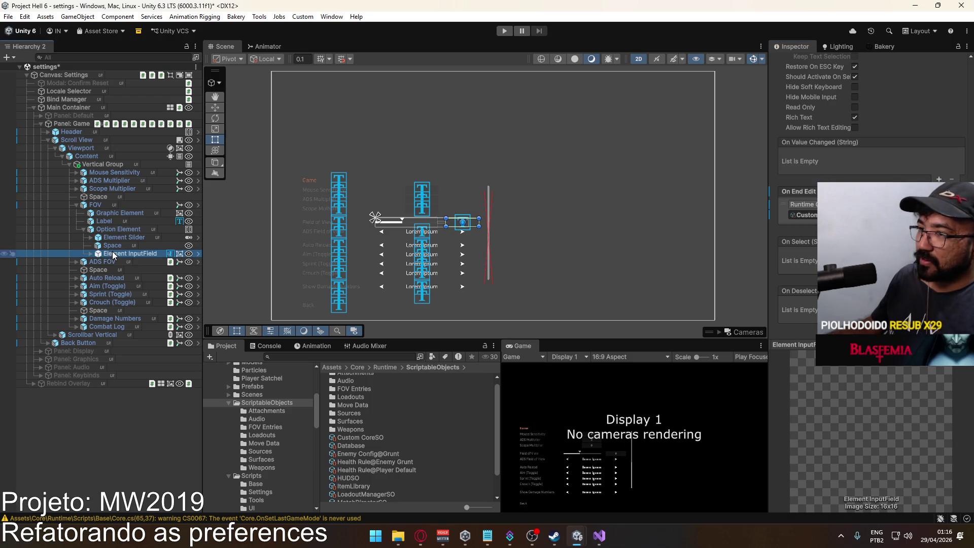
pyautogui.click(115, 236)
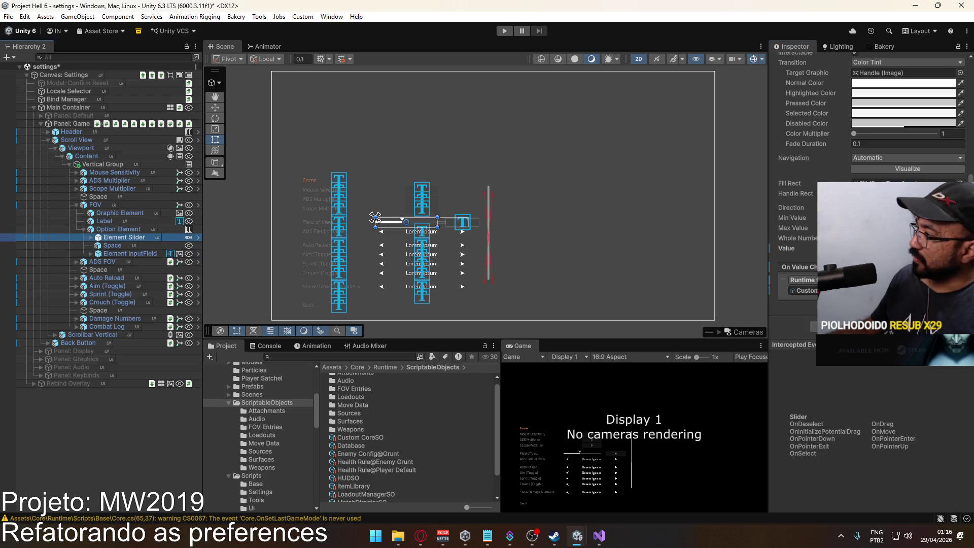
pyautogui.click(888, 280)
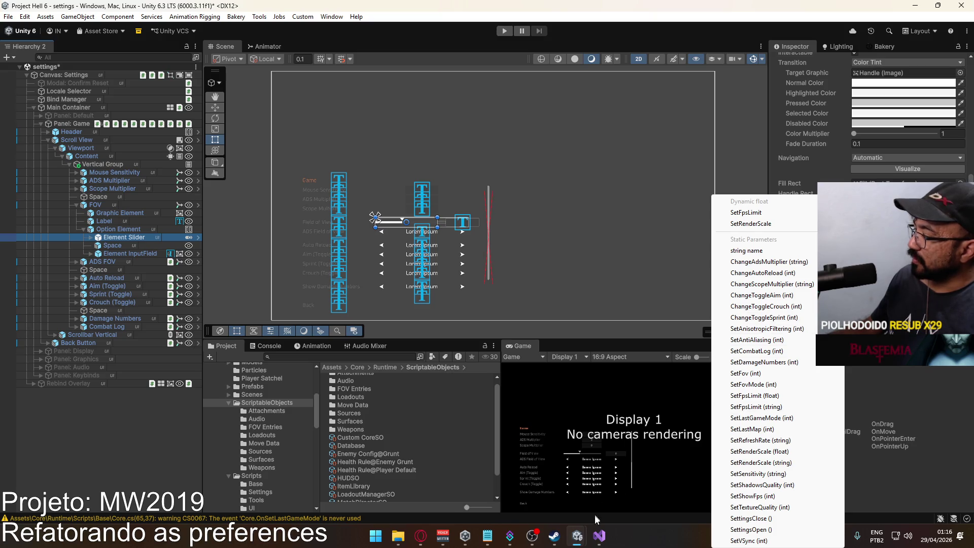
pyautogui.click(599, 535)
# Open CoreSO.cs in the BaseTemplate Visual Studio project
pyautogui.moveTo(646, 500)
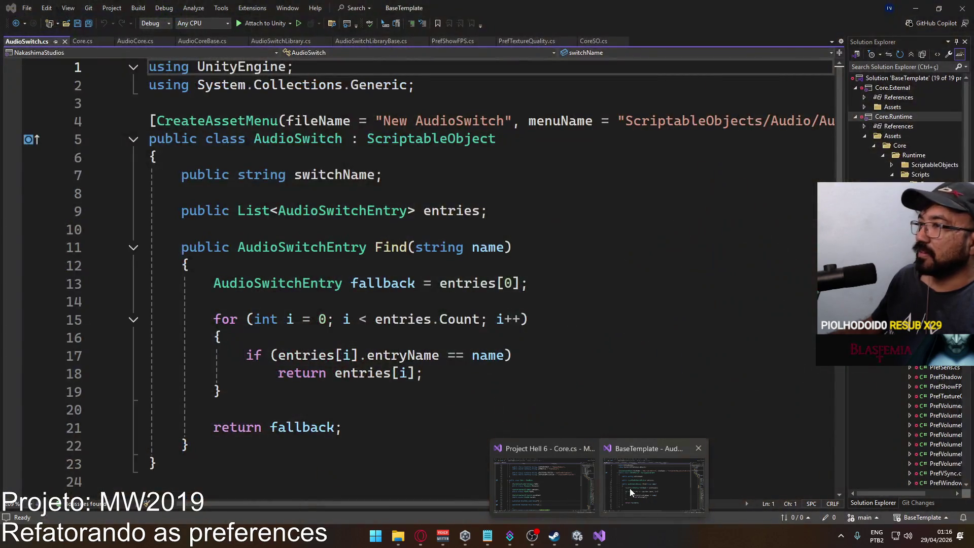
pyautogui.click(629, 488)
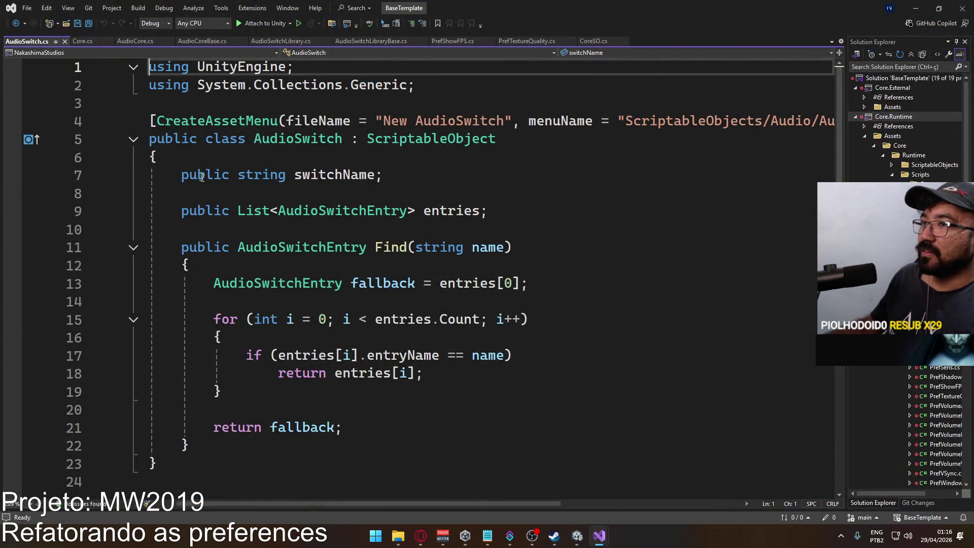
pyautogui.click(593, 43)
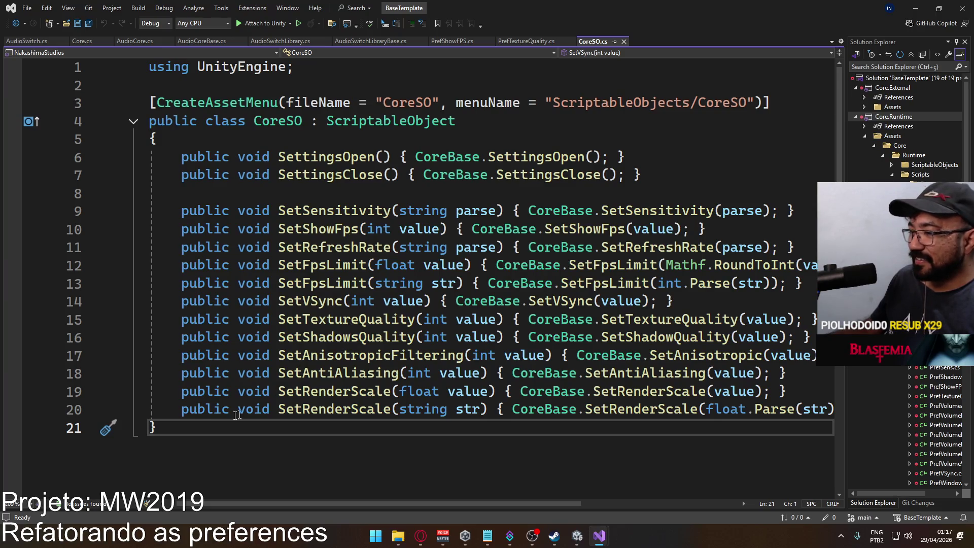
# Begin 'public void SetFov(float value) { CoreBase.' in CoreSO, then view Core.cs
pyautogui.press('Return')
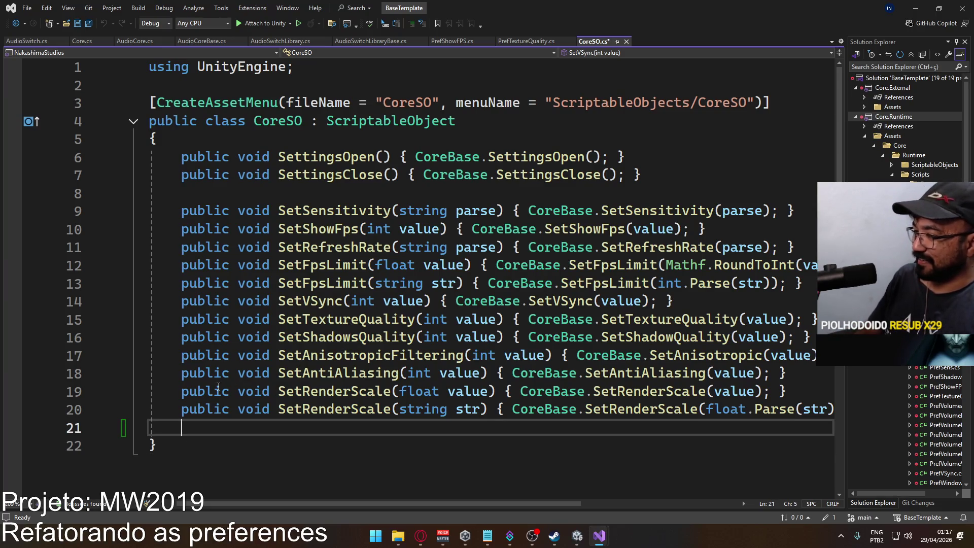
pyautogui.write('public void Set')
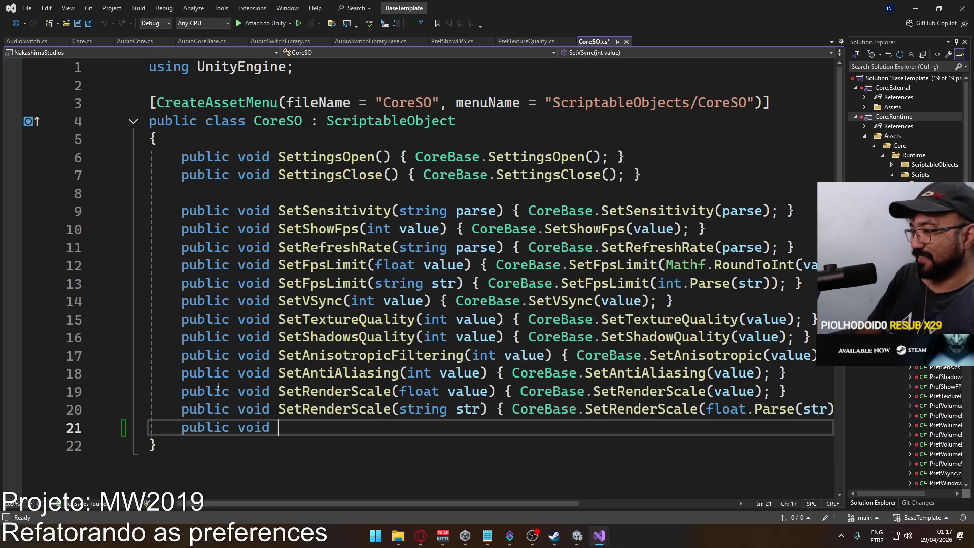
pyautogui.write('Fov')
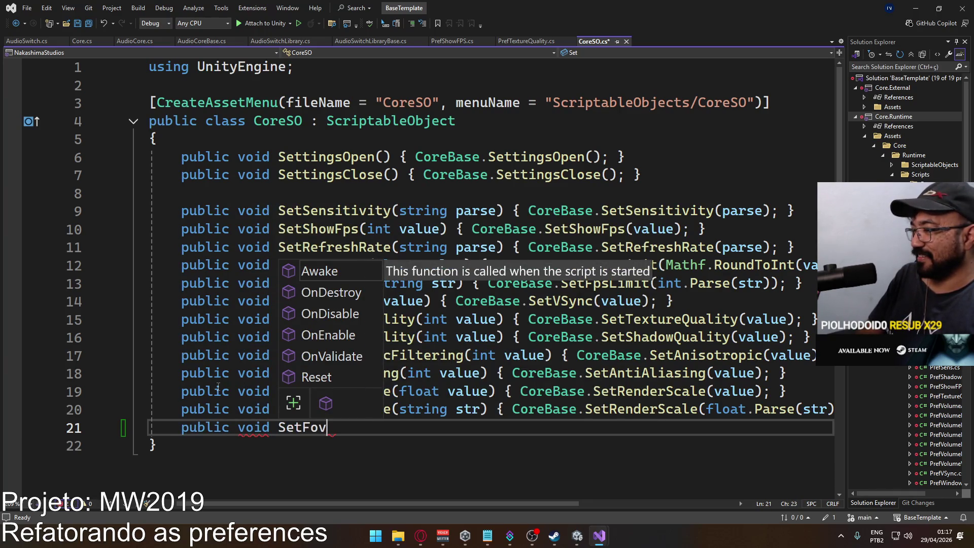
pyautogui.write('(')
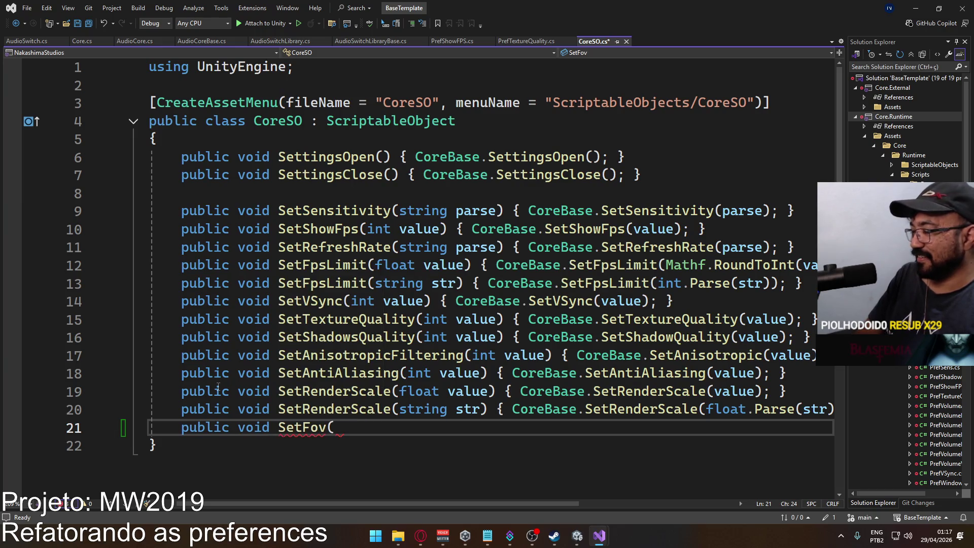
pyautogui.write('float va')
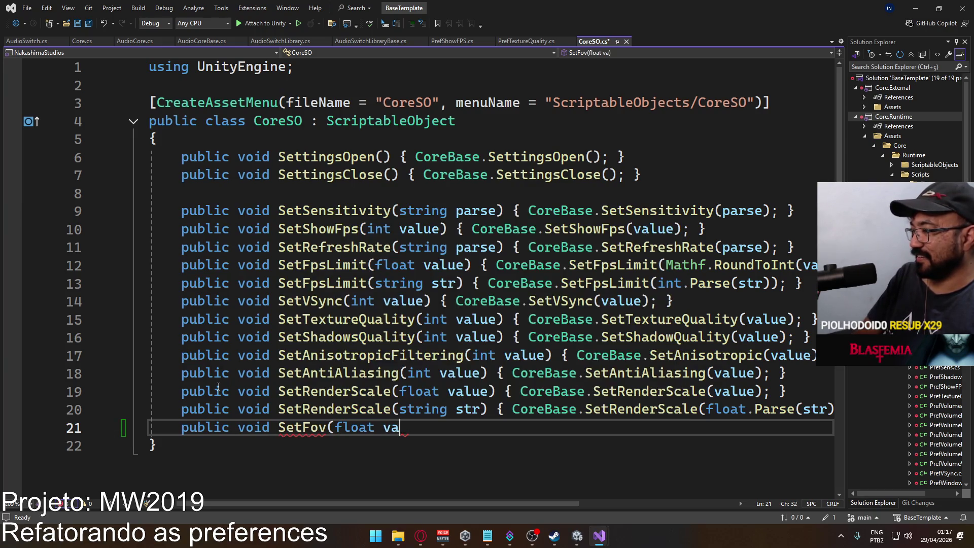
pyautogui.write('lue) { ')
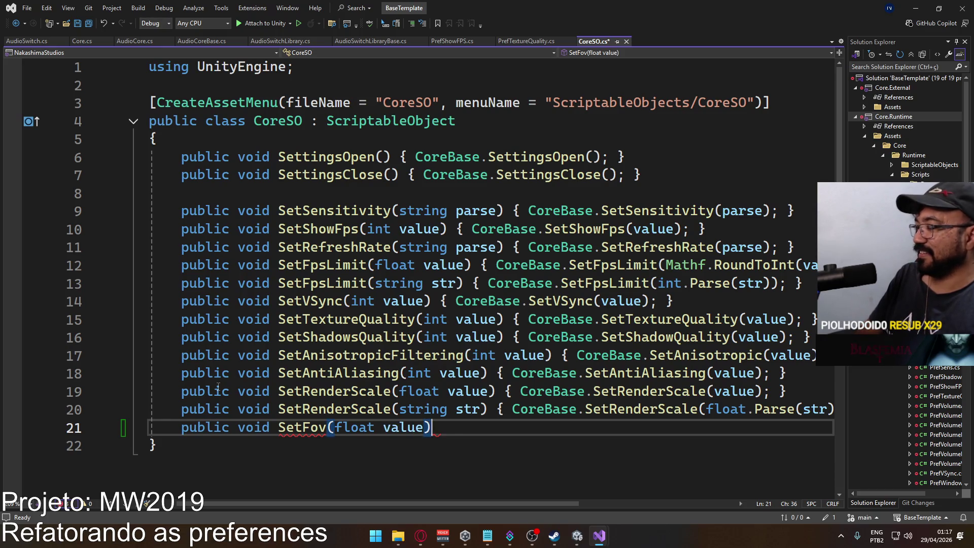
pyautogui.write('Core')
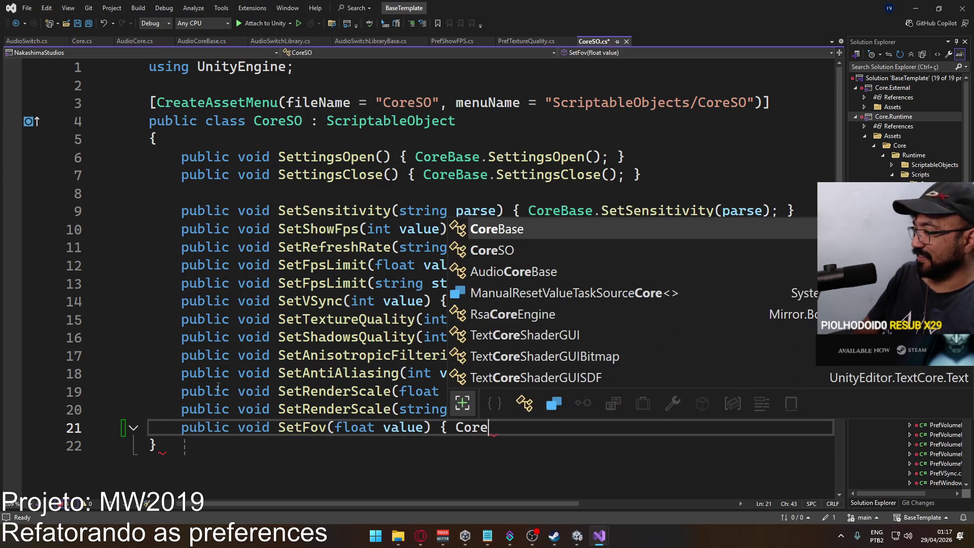
pyautogui.press('Tab')
pyautogui.write('.set')
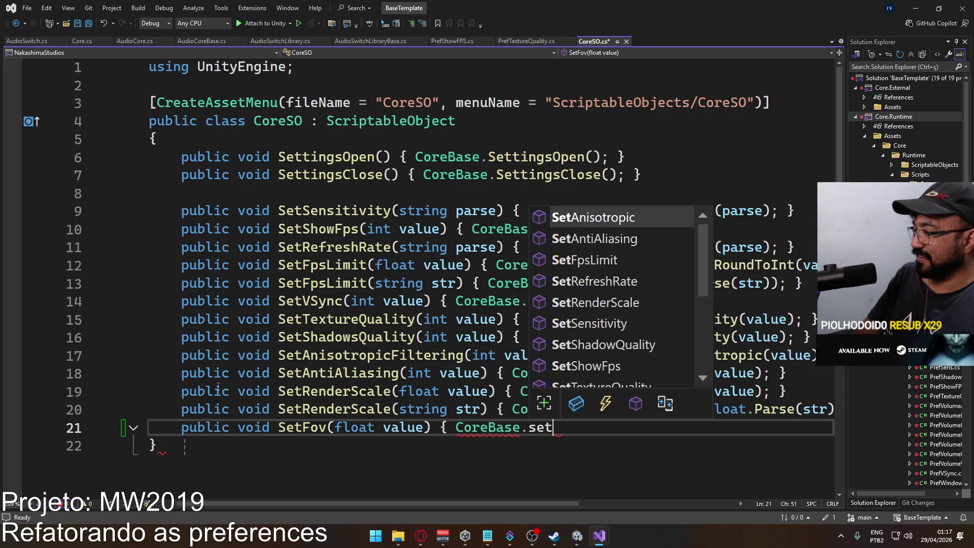
pyautogui.write('fo')
pyautogui.press('BackSpace')
pyautogui.press('BackSpace')
pyautogui.write('f')
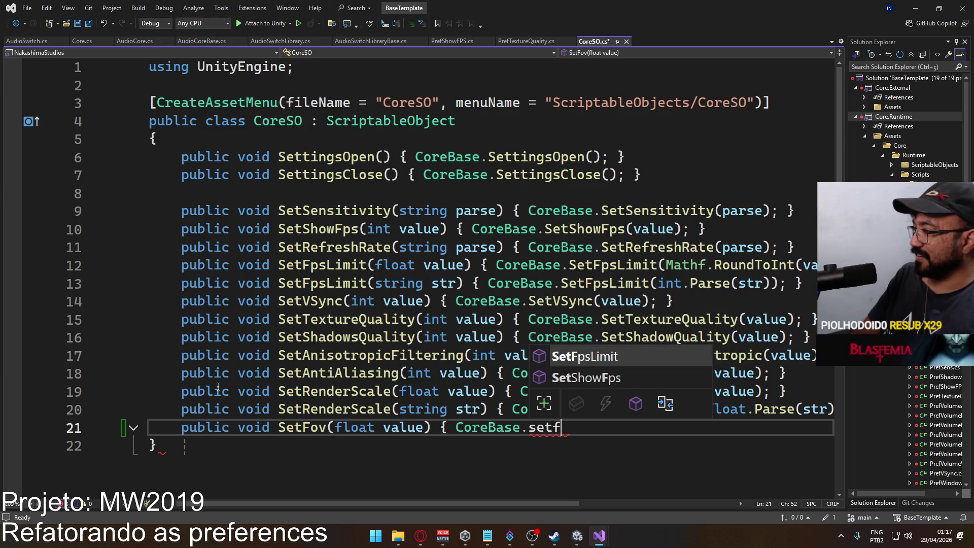
pyautogui.press('BackSpace')
pyautogui.press('BackSpace')
pyautogui.press('BackSpace')
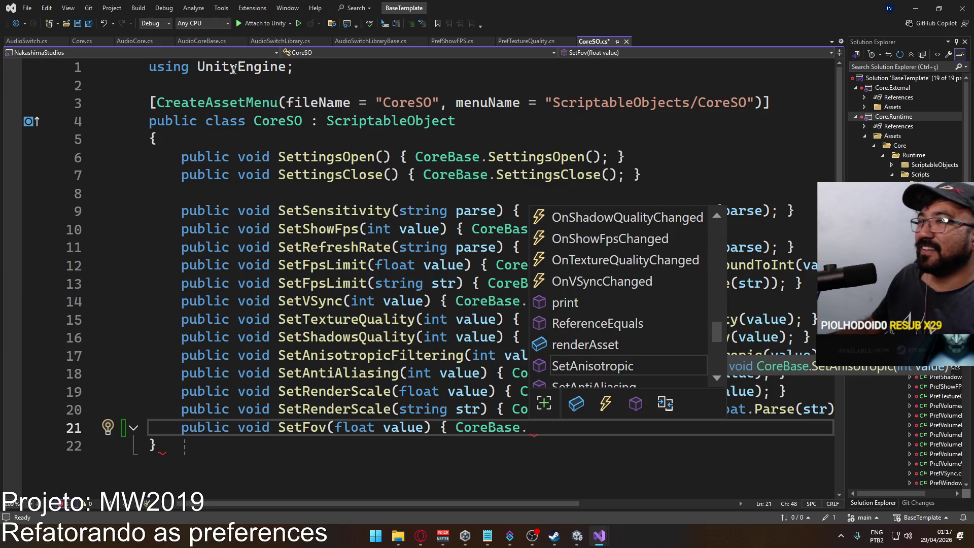
pyautogui.click(81, 42)
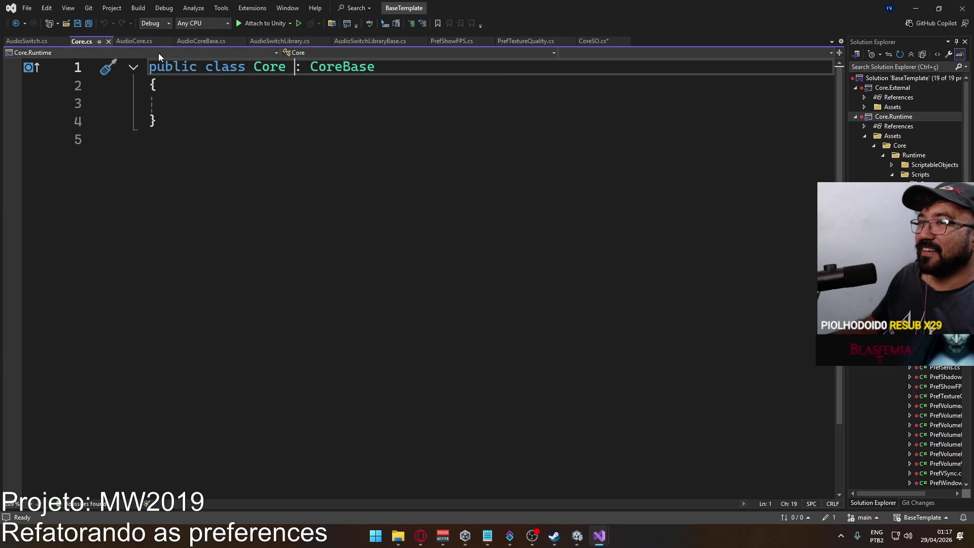
# Review the CoreBase class definition, then return to CoreSO.cs
pyautogui.keyDown('ctrl'); pyautogui.click(348, 68); pyautogui.keyUp('ctrl')
pyautogui.click(107, 42)
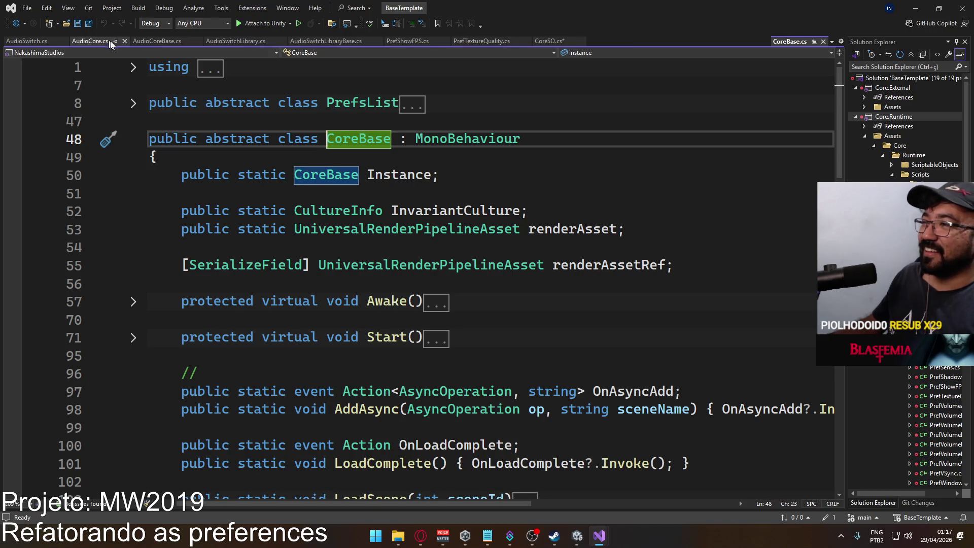
pyautogui.scroll(-7, 421, 199)
pyautogui.scroll(-9, 424, 200)
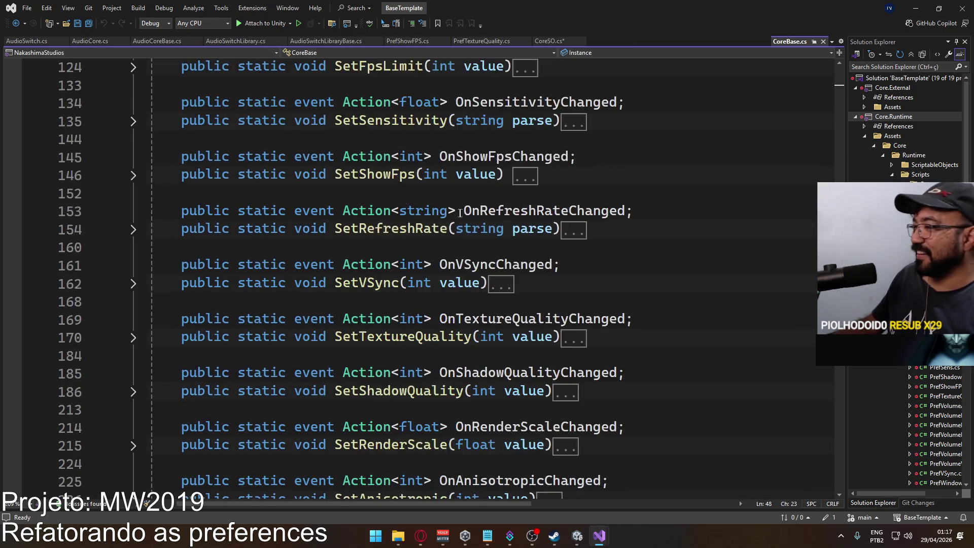
pyautogui.scroll(4, 474, 217)
pyautogui.scroll(4, 473, 216)
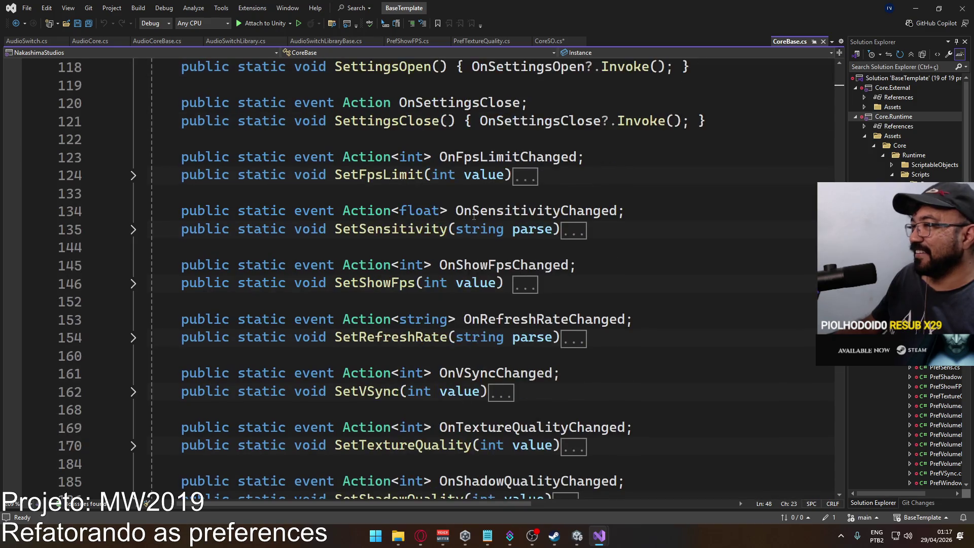
pyautogui.scroll(-4, 398, 187)
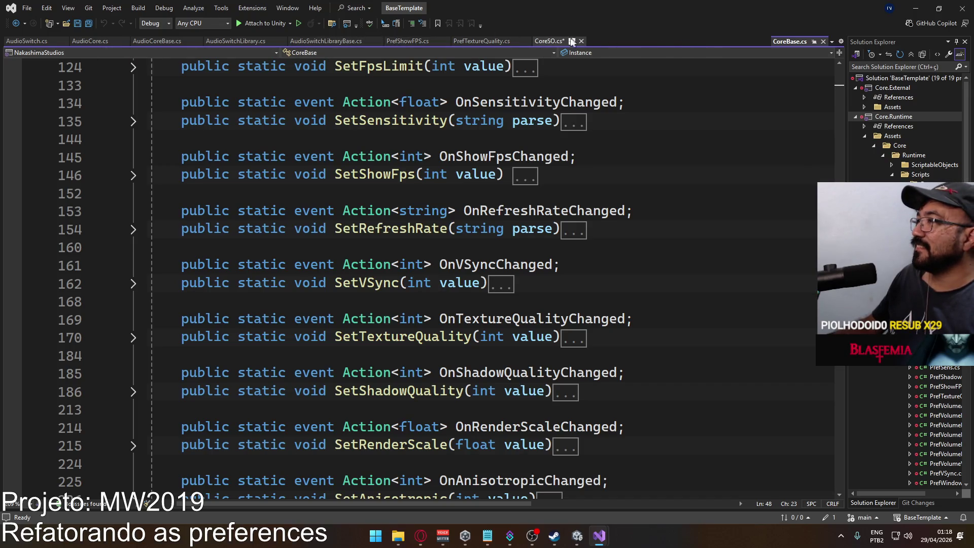
pyautogui.click(538, 43)
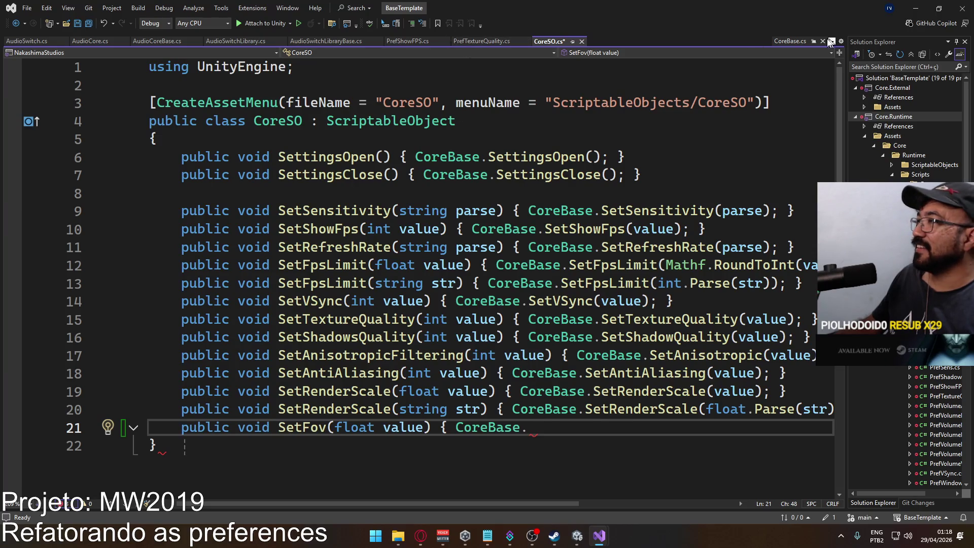
pyautogui.click(787, 41)
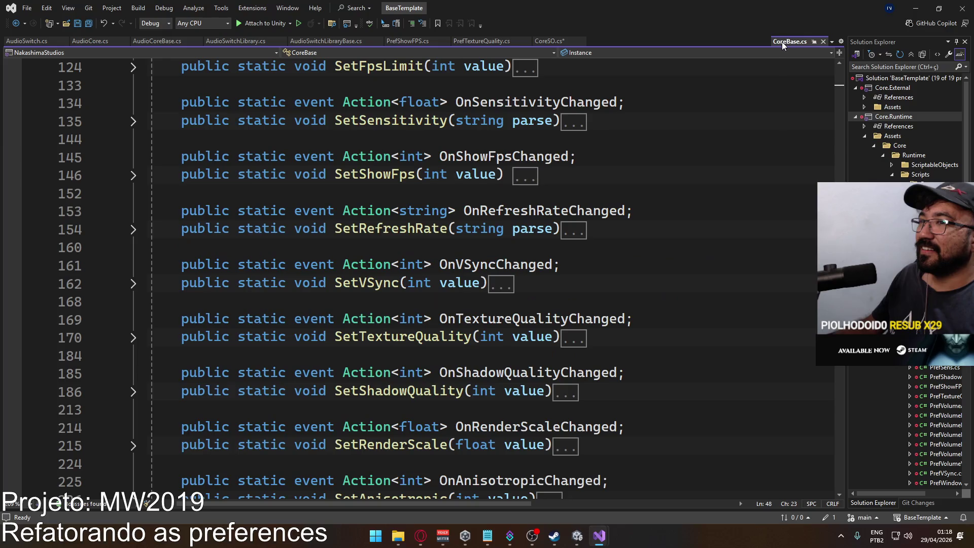
pyautogui.click(823, 41)
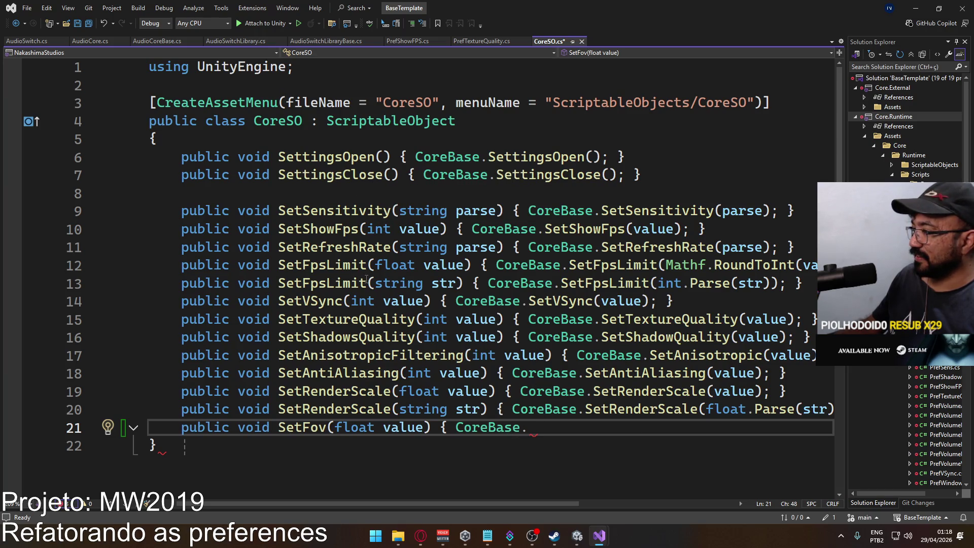
# Delete the unfinished SetFov line, save and close CoreSO.cs, and bring up Unity
pyautogui.hotkey('shift', 'Home')
pyautogui.press('BackSpace')
pyautogui.press('Up')
pyautogui.press('End')
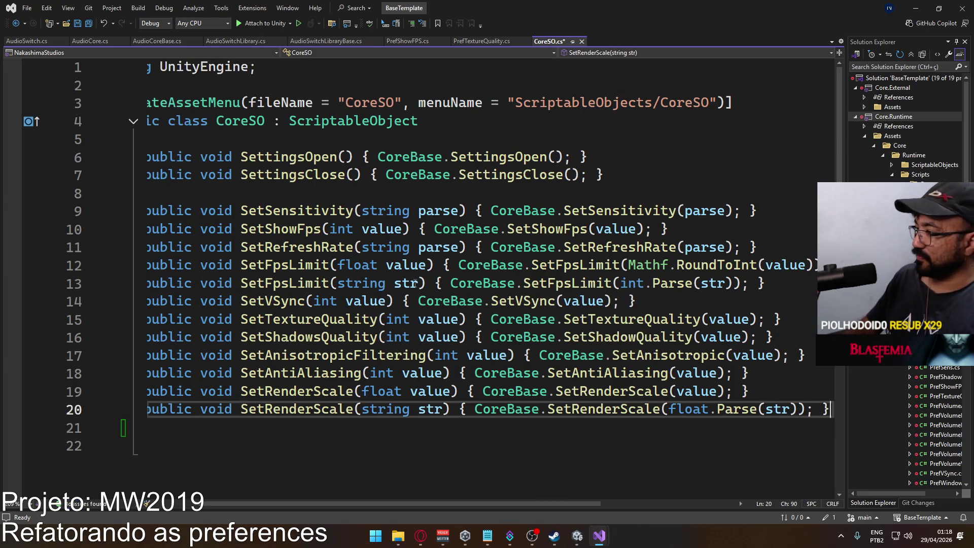
pyautogui.click(579, 42)
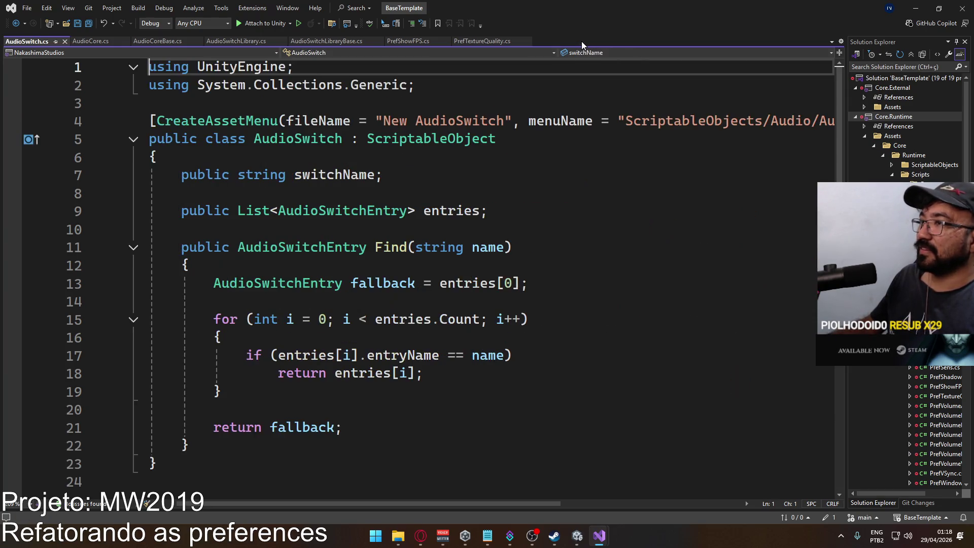
pyautogui.click(576, 535)
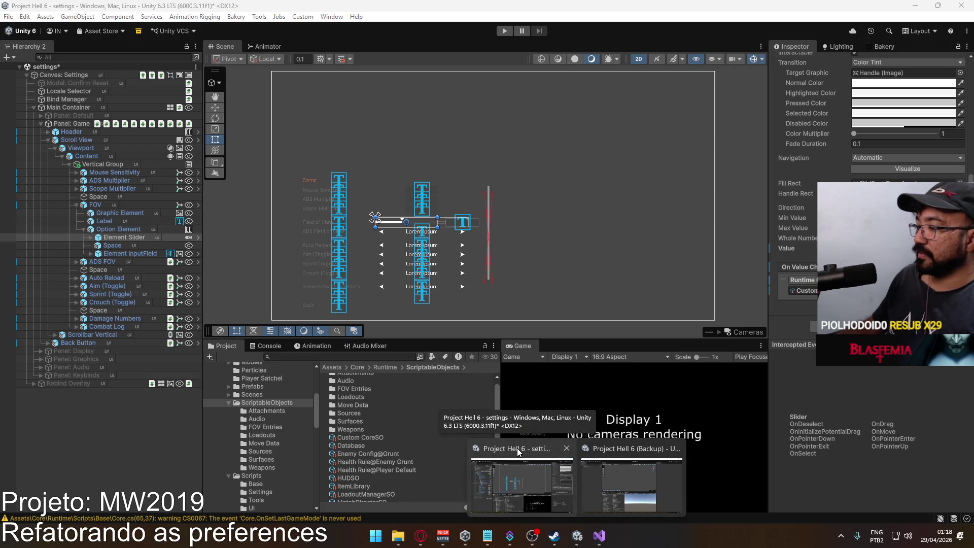
# Change CustomCoreSO's SetFov to take a float passed through Mathf.RoundToInt, and save
pyautogui.click(605, 539)
pyautogui.click(578, 341)
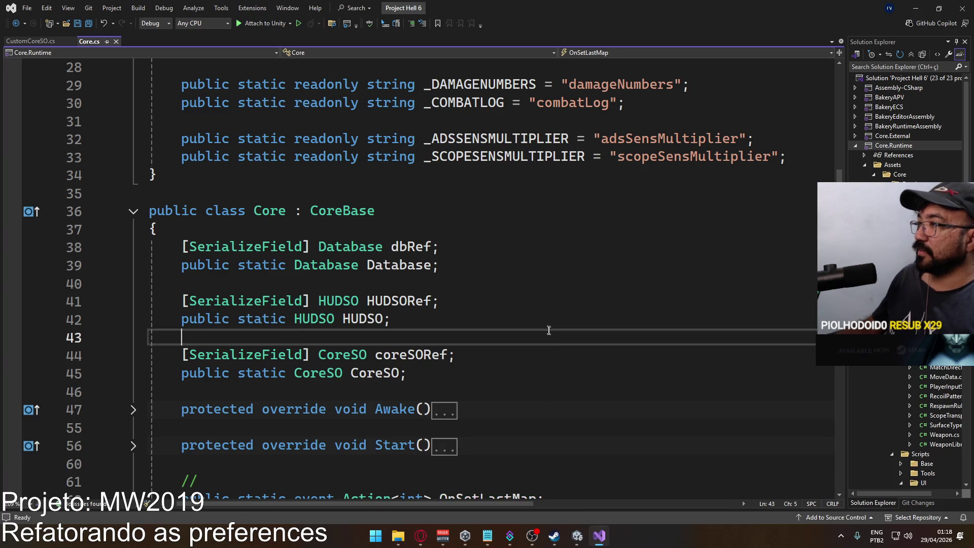
pyautogui.scroll(-3, 578, 345)
pyautogui.click(36, 45)
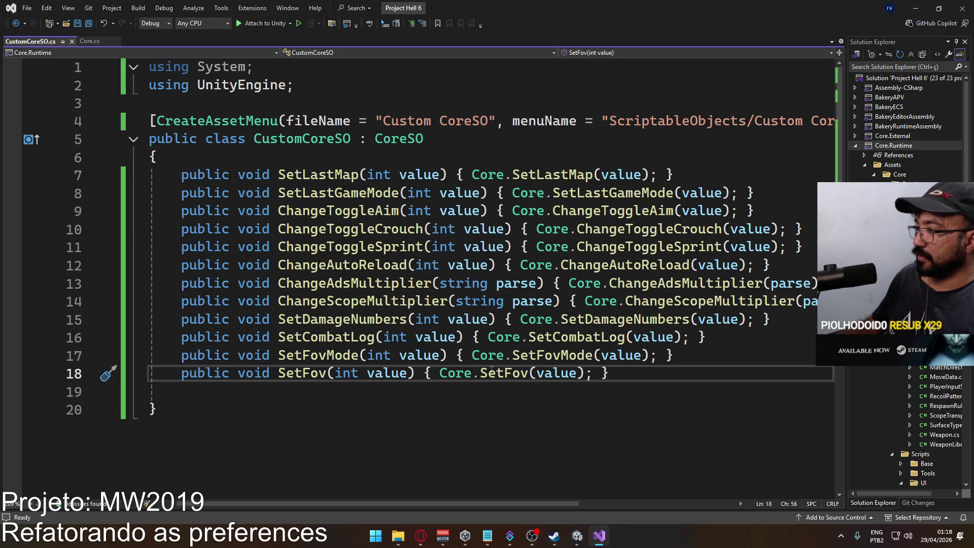
pyautogui.doubleClick(345, 372)
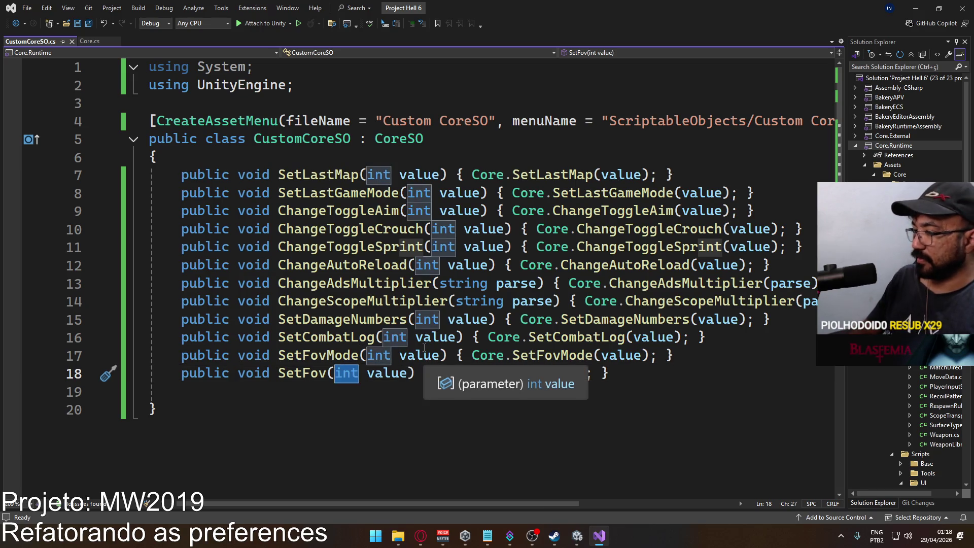
pyautogui.write('float')
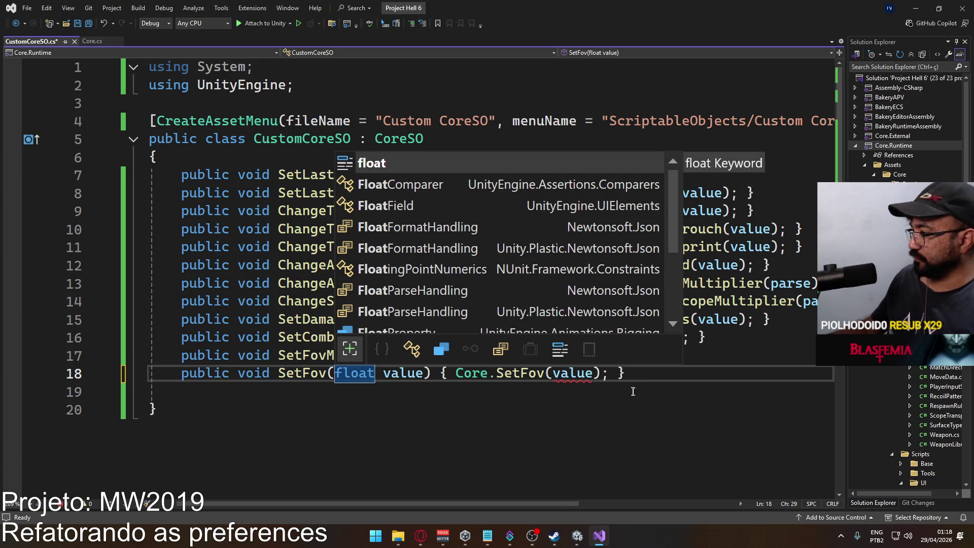
pyautogui.click(553, 373)
pyautogui.write('Mathf.')
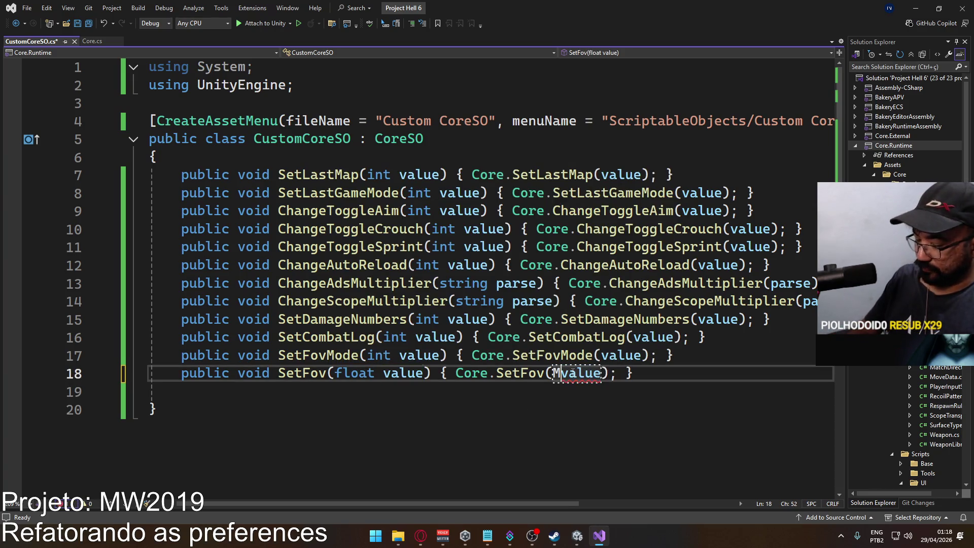
pyautogui.write('rou')
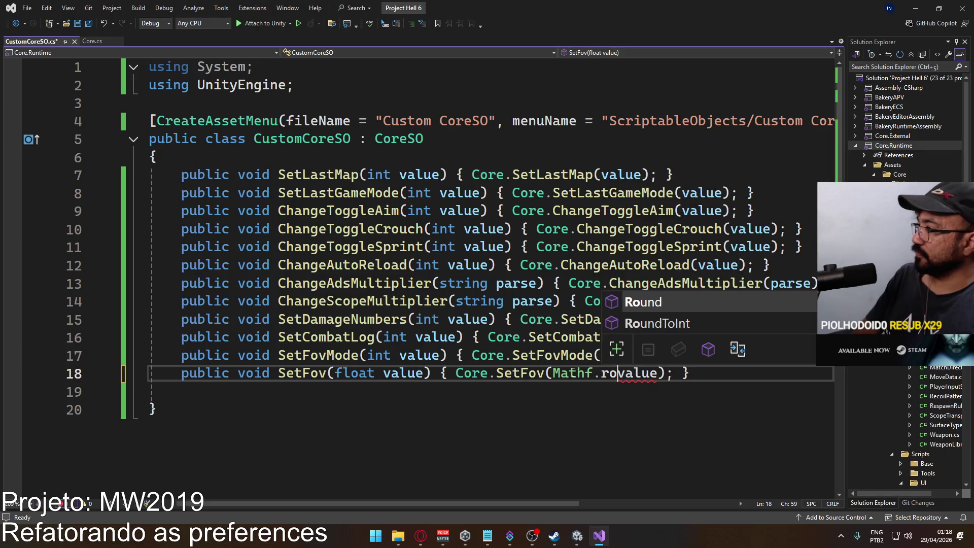
pyautogui.write('(')
pyautogui.hotkey('ctrl', 'Right')
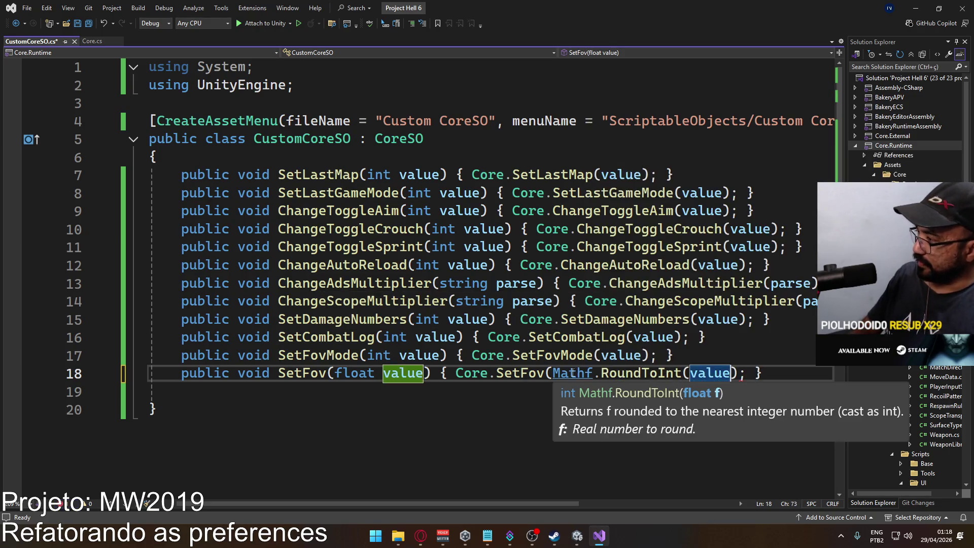
pyautogui.write(')')
pyautogui.hotkey('ctrl', 's')
# Add a SetFov(string value) overload calling Core.SetFov(int.Parse(value))
pyautogui.click(776, 373)
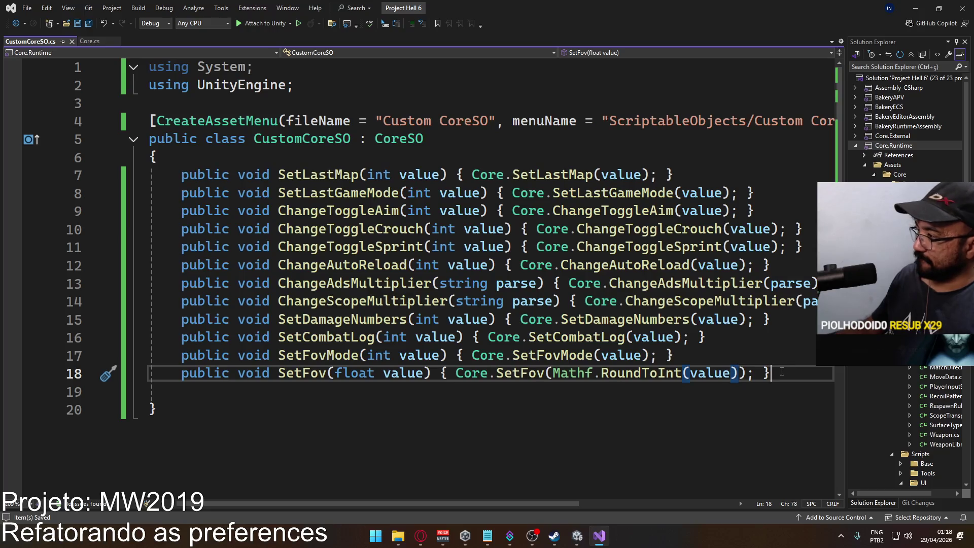
pyautogui.press('Return')
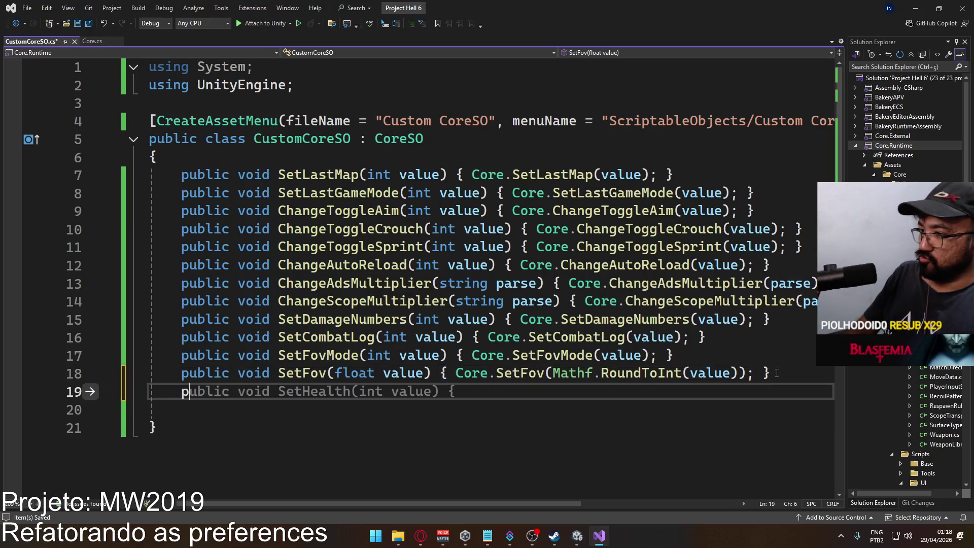
pyautogui.write('public void SetFov')
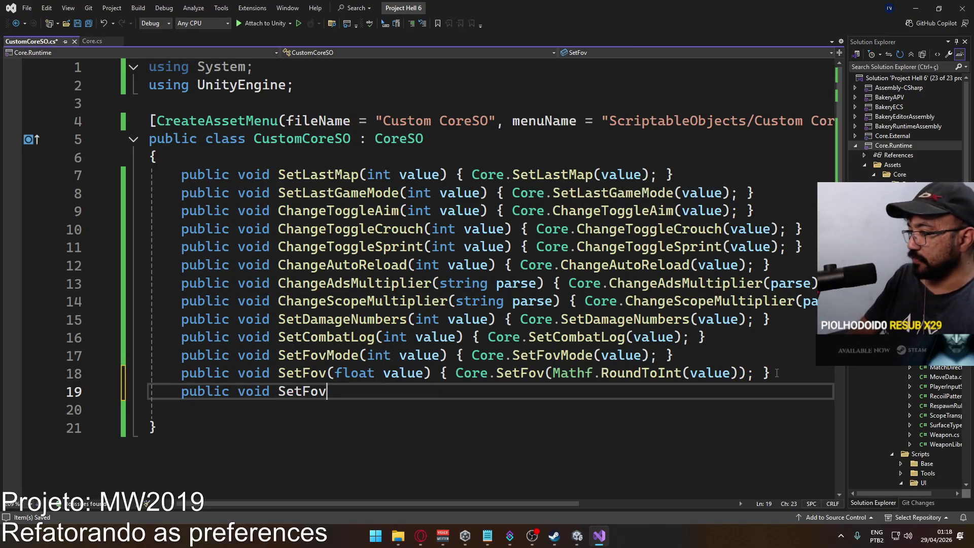
pyautogui.write(' string value')
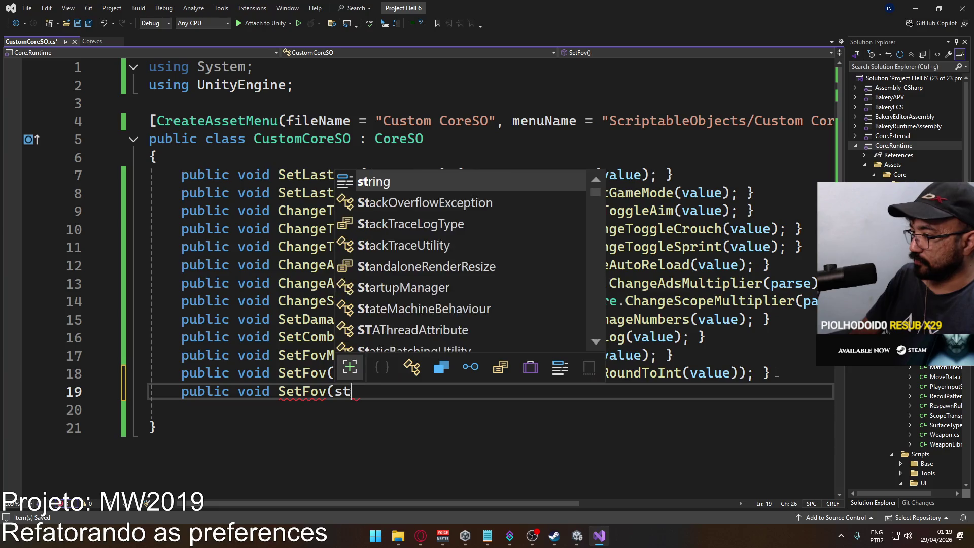
pyautogui.press('BackSpace')
pyautogui.press('BackSpace')
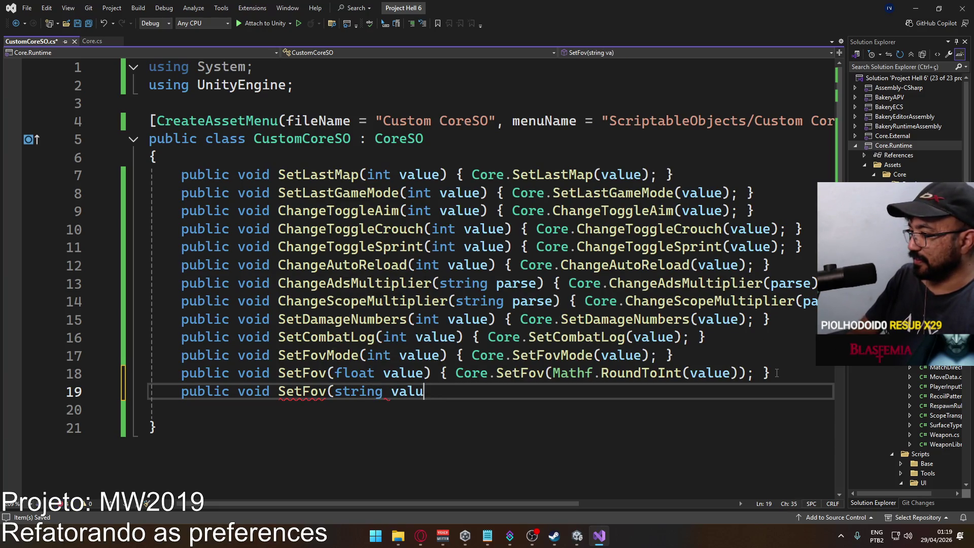
pyautogui.write('e) { Core.set')
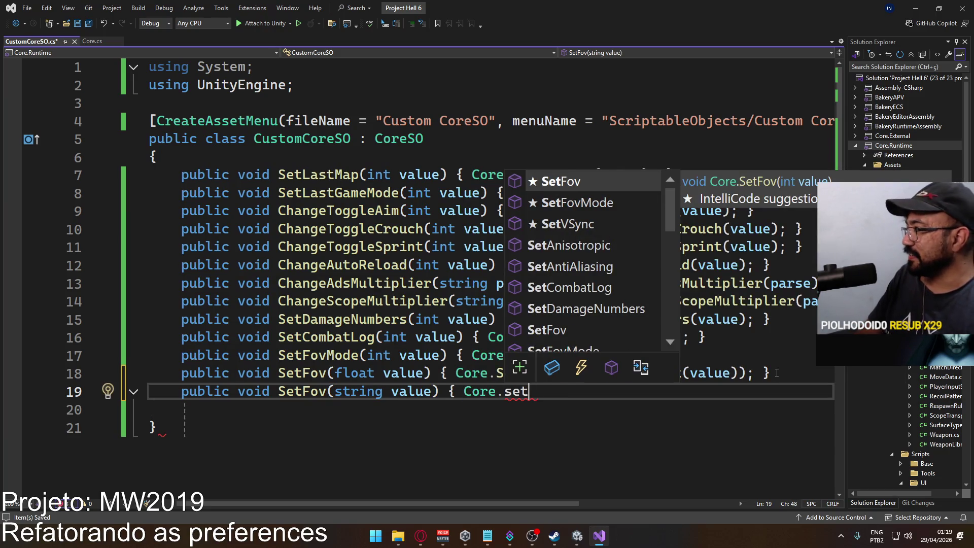
pyautogui.press('Tab')
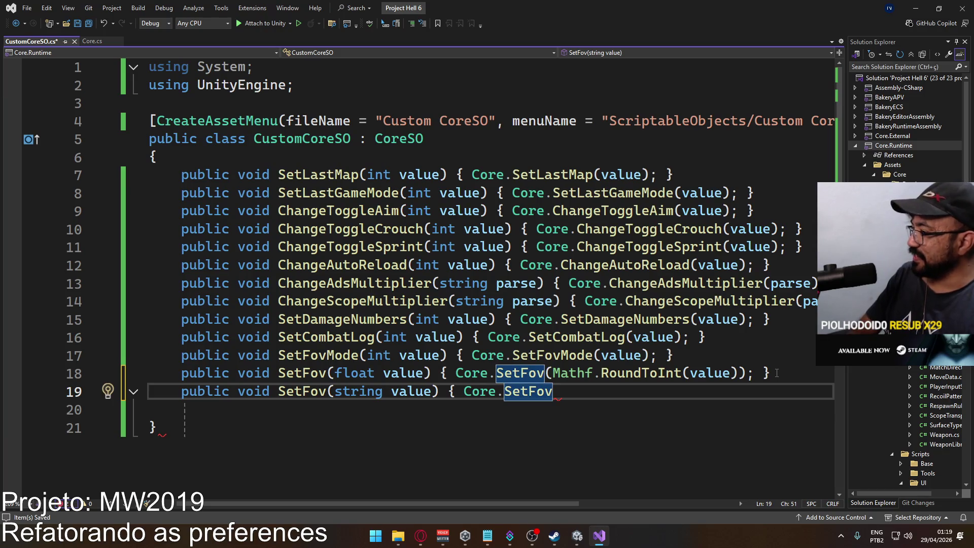
pyautogui.write('(')
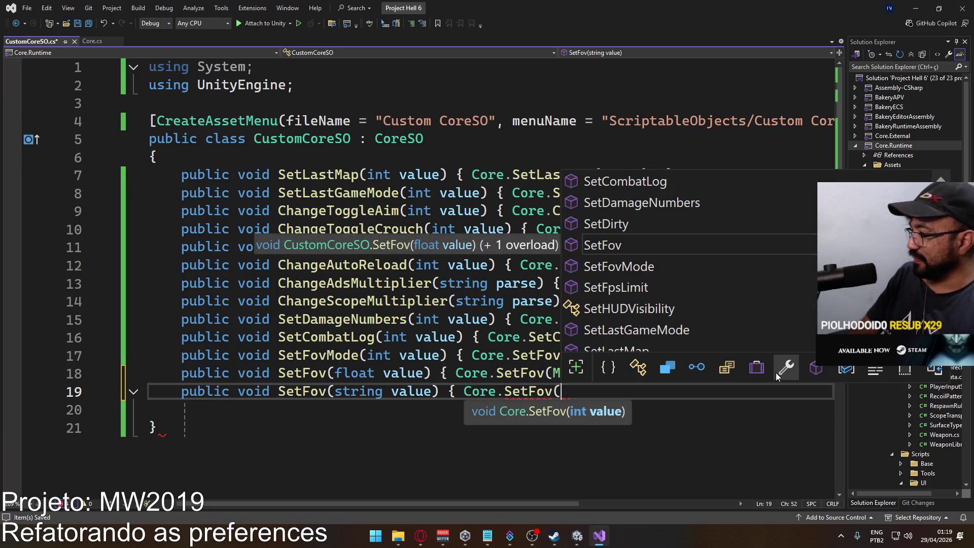
pyautogui.write('int.')
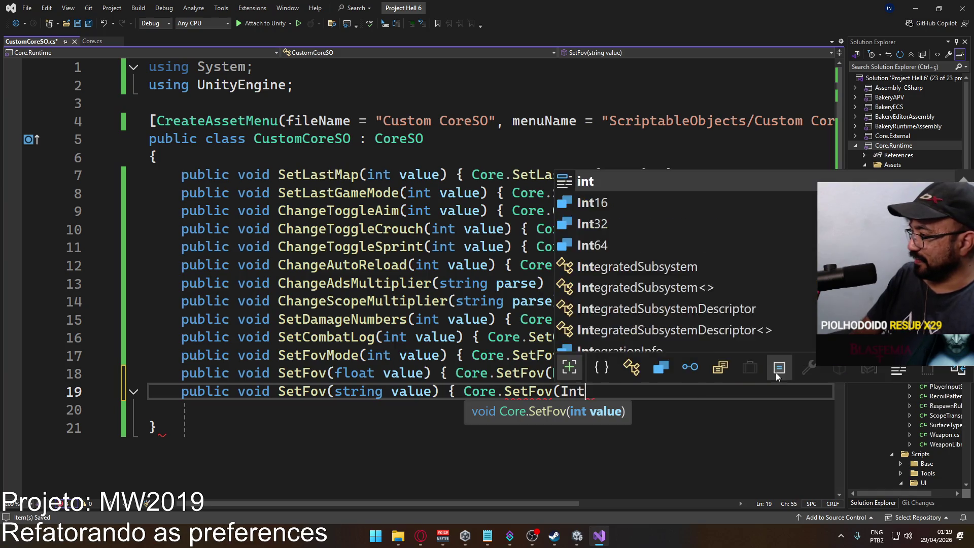
pyautogui.press('Tab')
pyautogui.press('Tab')
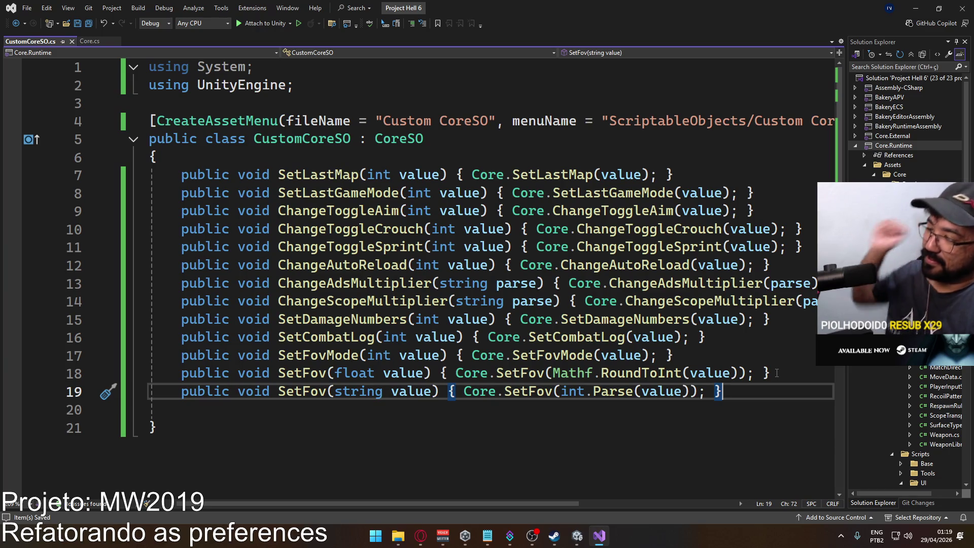
pyautogui.moveTo(575, 537)
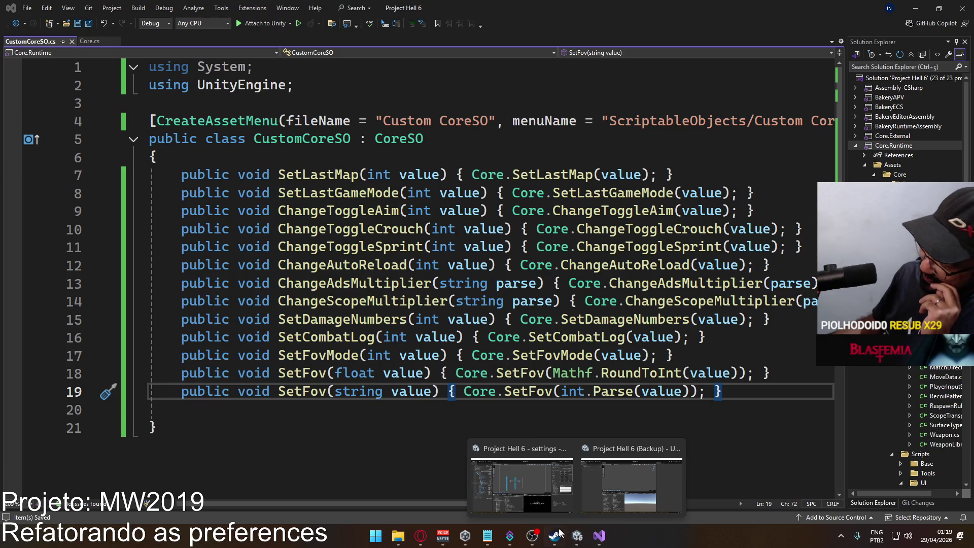
# Bind the FOV Element InputField's end-edit event to the string SetFov overload
pyautogui.click(528, 502)
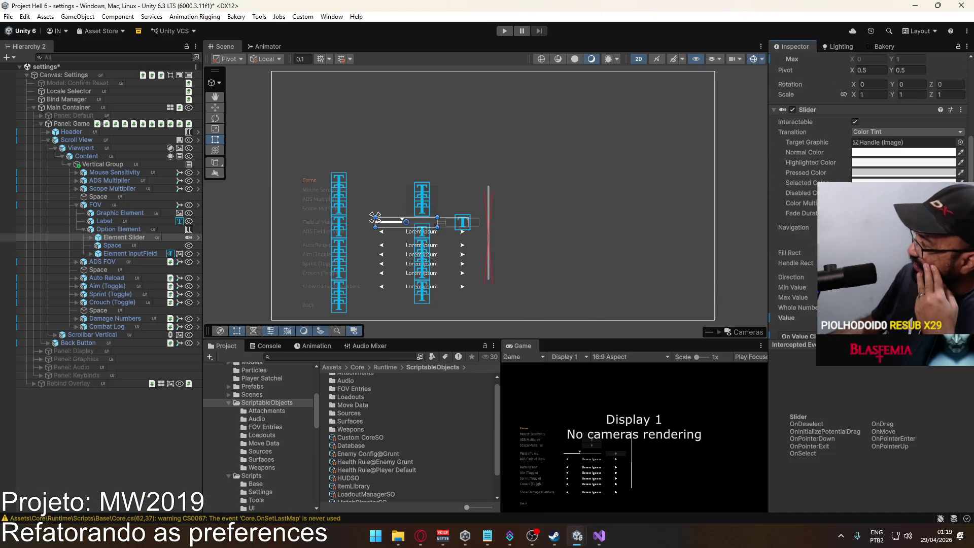
pyautogui.scroll(-3, 837, 152)
pyautogui.click(893, 280)
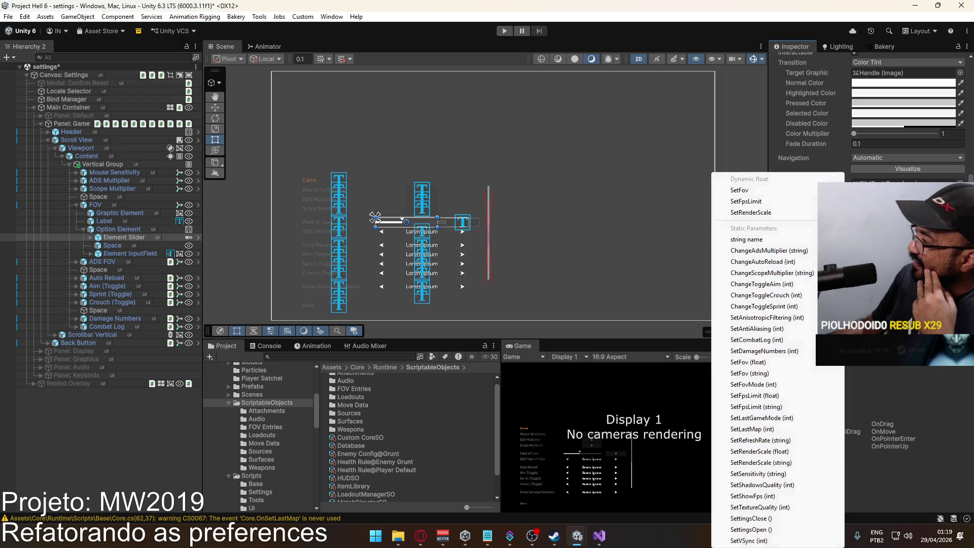
pyautogui.click(770, 197)
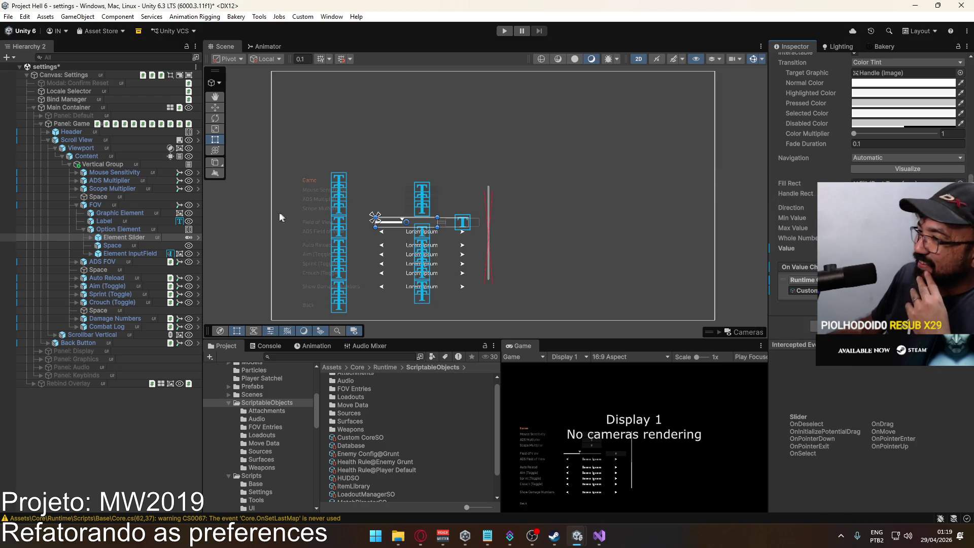
pyautogui.click(305, 212)
pyautogui.click(370, 269)
pyautogui.scroll(-10, 862, 153)
pyautogui.scroll(-5, 796, 282)
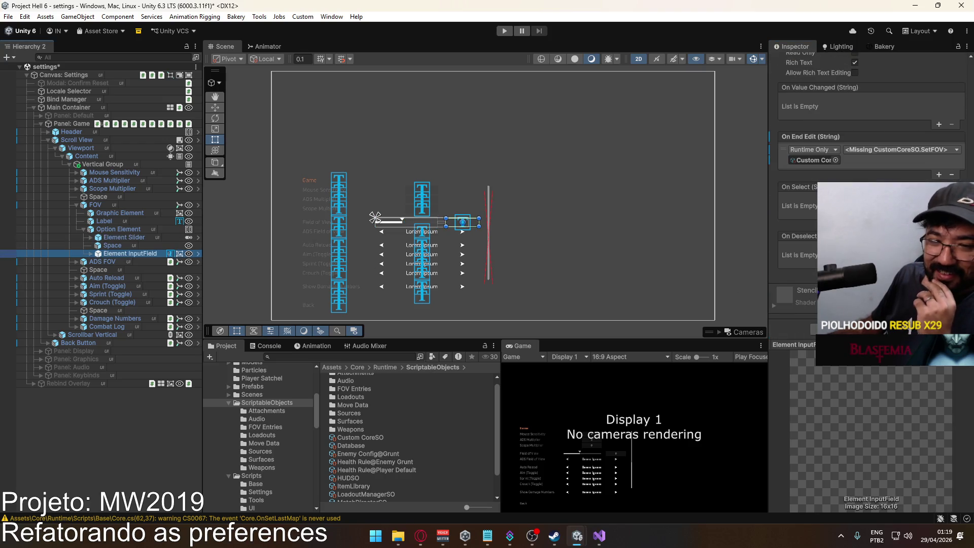
pyautogui.click(905, 146)
pyautogui.moveTo(888, 174)
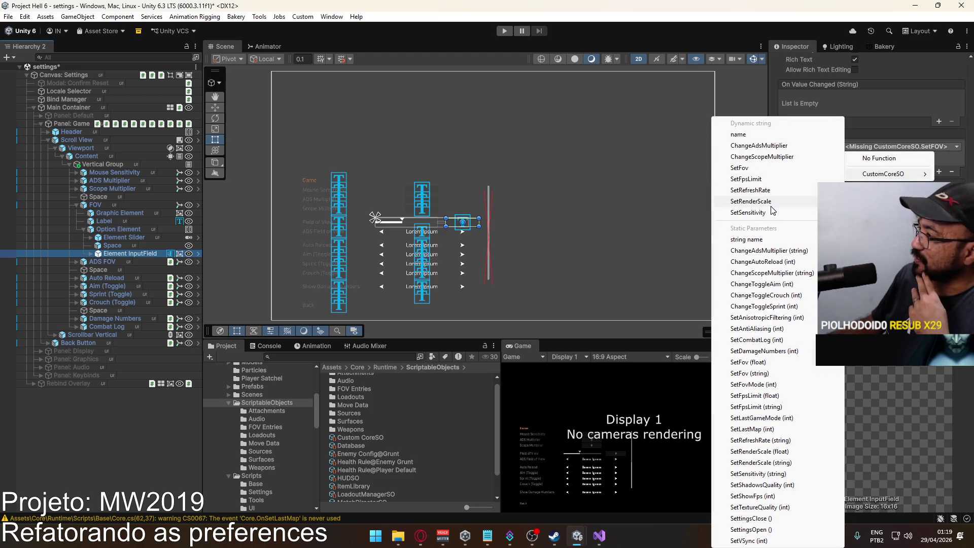
pyautogui.click(764, 169)
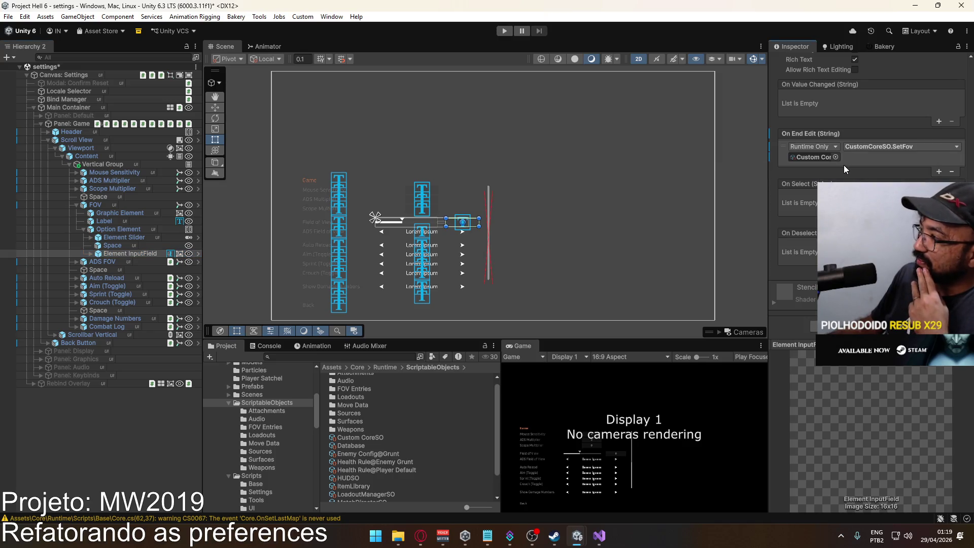
# Collapse the FOV option and expand ADS FOV to show its child elements
pyautogui.click(115, 237)
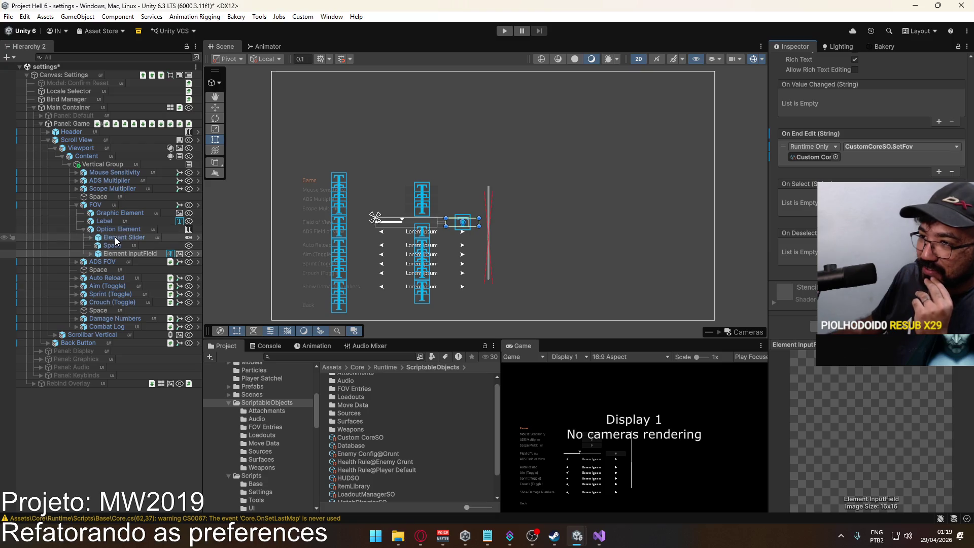
pyautogui.click(117, 254)
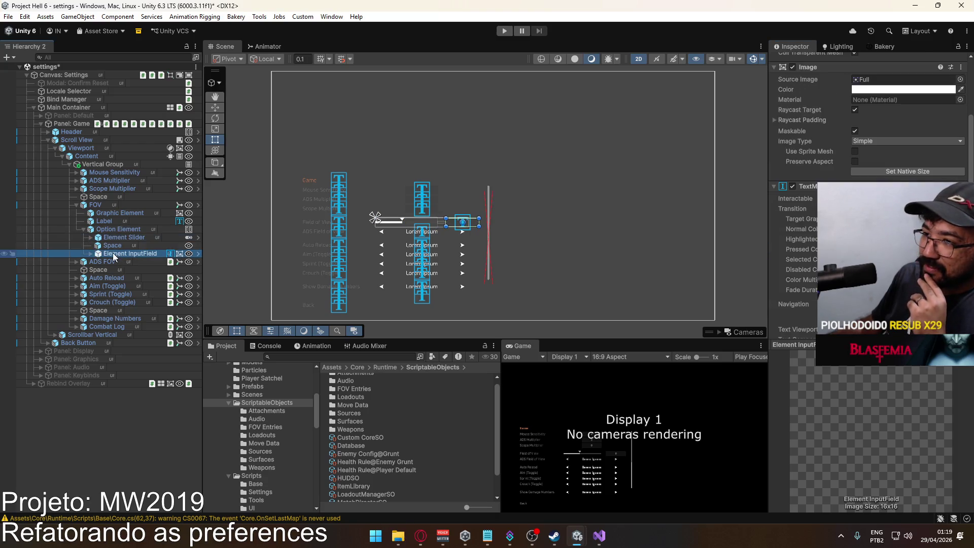
pyautogui.click(77, 205)
pyautogui.click(80, 213)
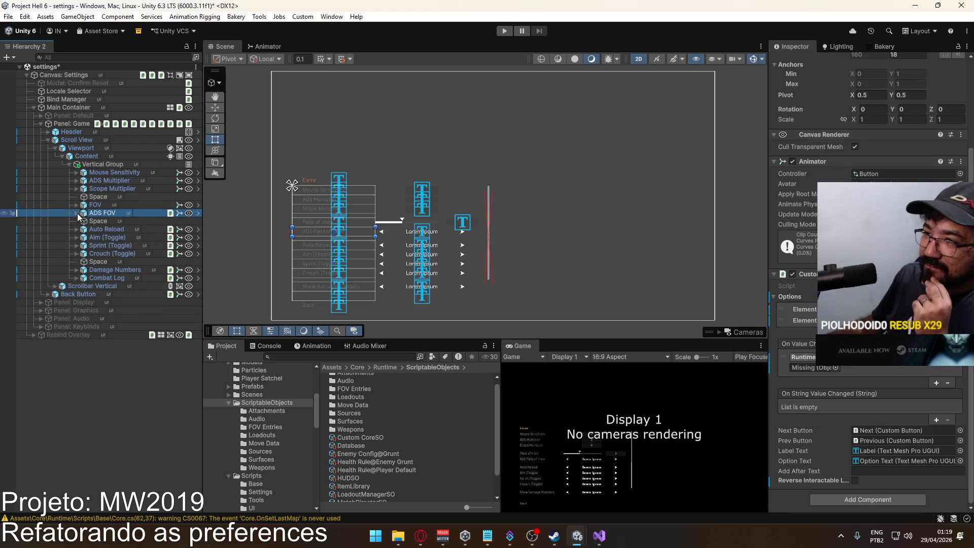
pyautogui.click(77, 213)
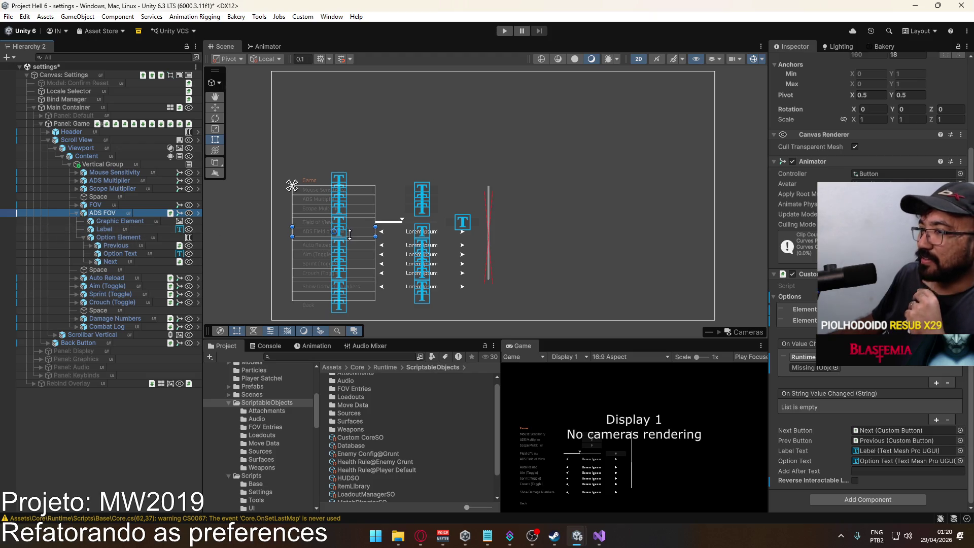
pyautogui.click(396, 543)
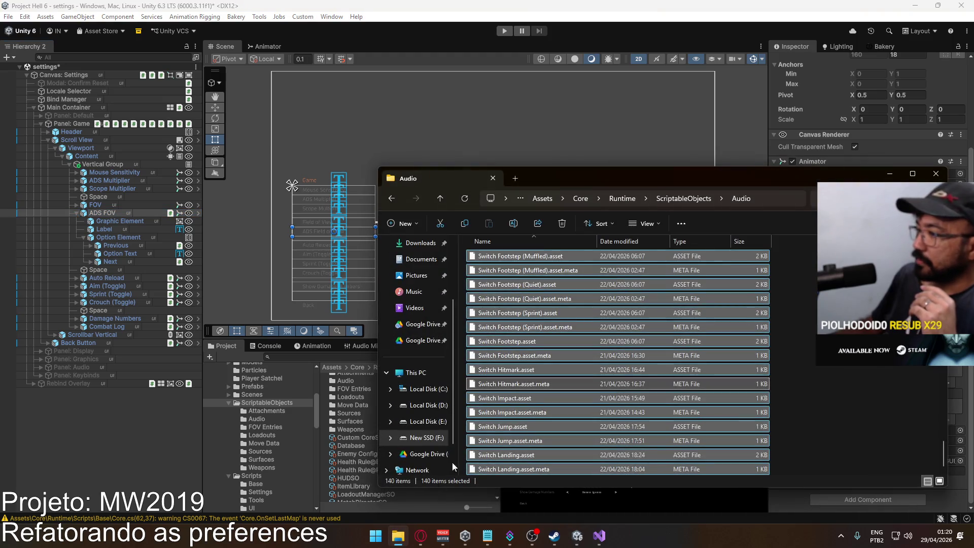
# Run Project Hell.exe from F:\Builds\Project Hell
pyautogui.click(435, 438)
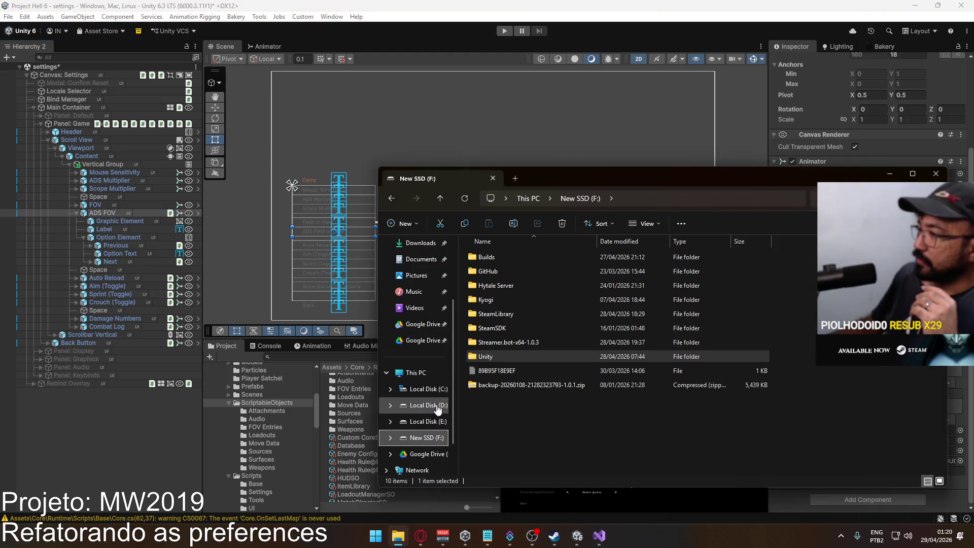
pyautogui.doubleClick(535, 259)
pyautogui.doubleClick(528, 269)
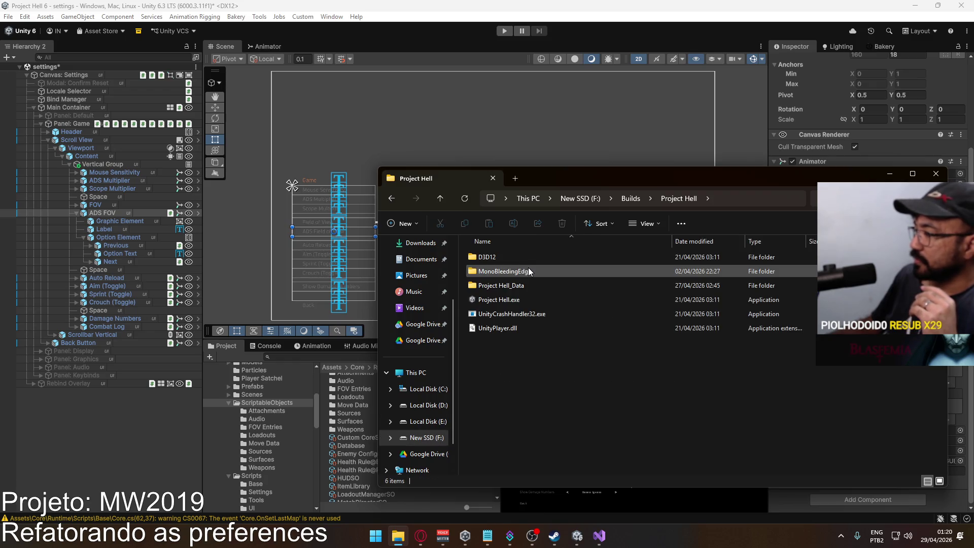
pyautogui.doubleClick(523, 299)
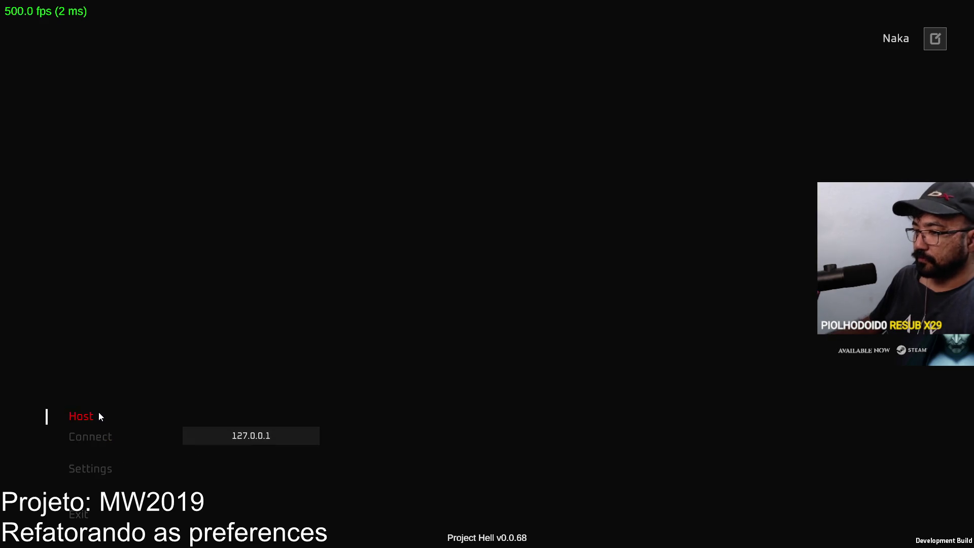
# Host a match and equip the marksman rifle with the Sniper Scope optic
pyautogui.click(99, 415)
pyautogui.click(303, 513)
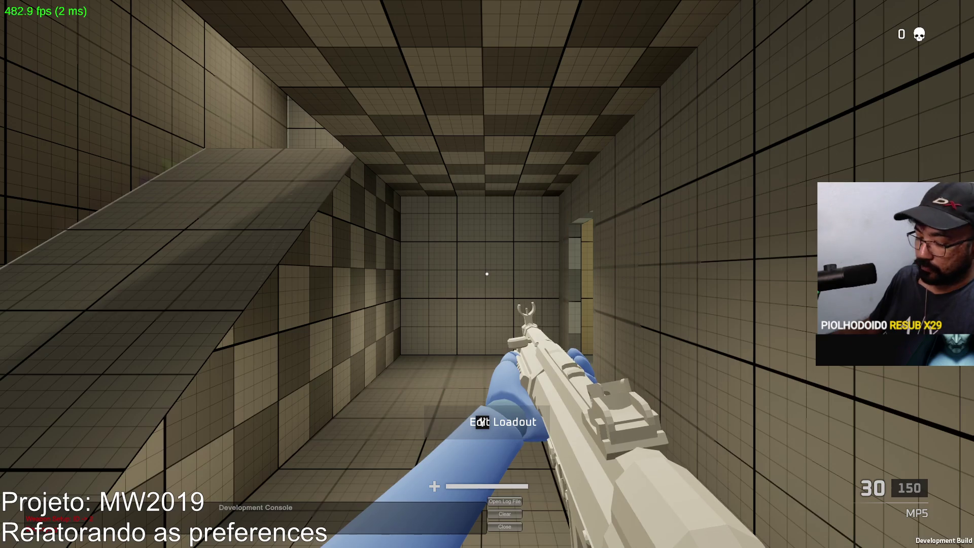
pyautogui.click(350, 471)
pyautogui.click(270, 331)
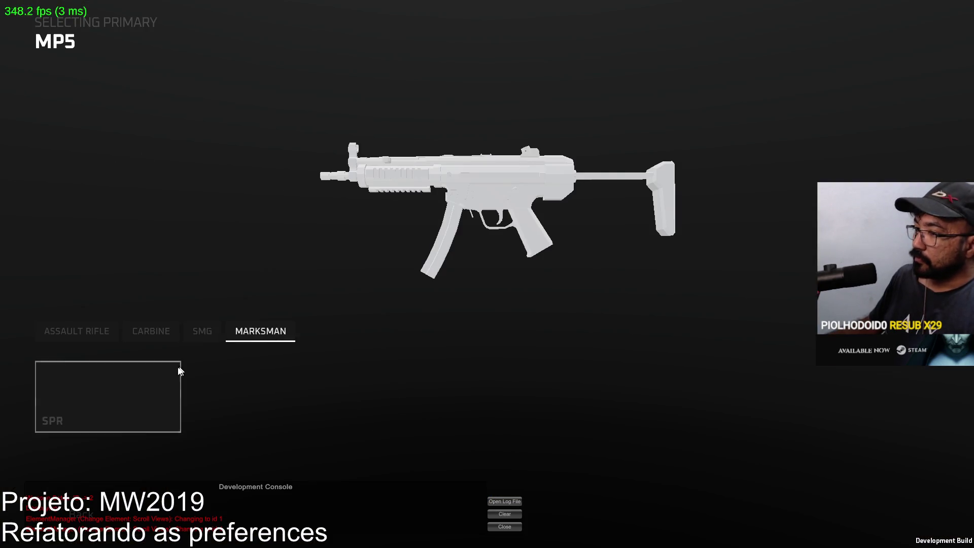
pyautogui.click(520, 112)
pyautogui.click(199, 391)
pyautogui.press('y')
# Aim down the sniper scope and fire shots at the yellow wall blocks
pyautogui.rightClick(487, 274)
pyautogui.rightClick(487, 274)
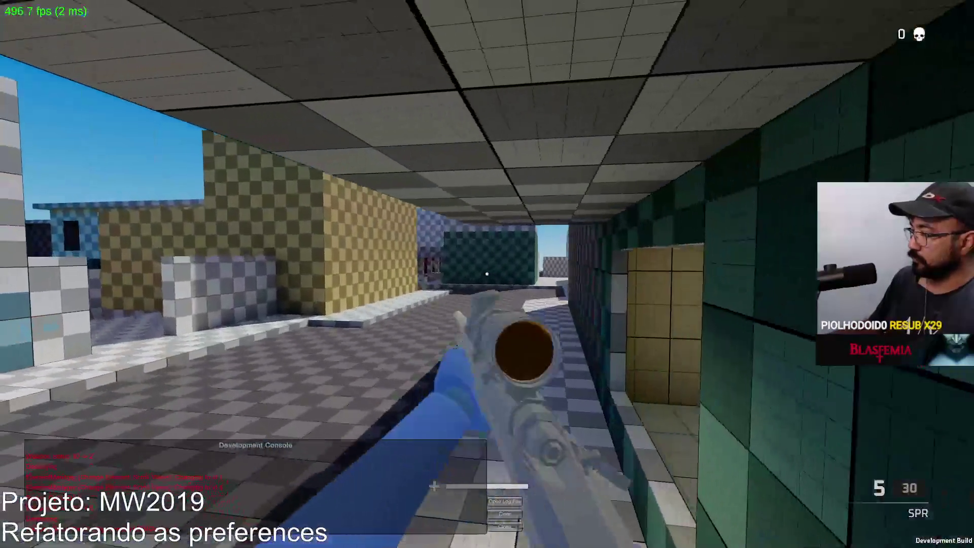
pyautogui.press('super')
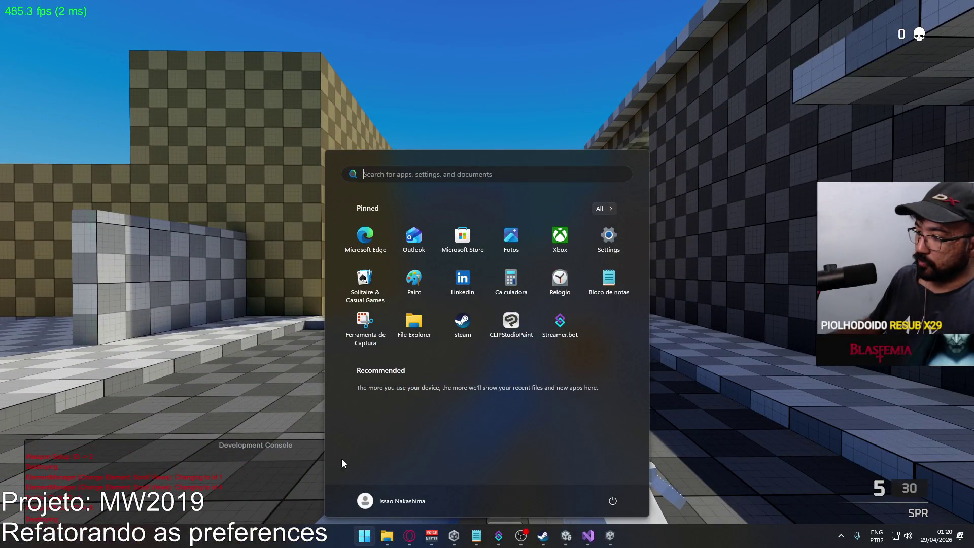
pyautogui.click(403, 538)
pyautogui.click(403, 538)
pyautogui.rightClick(487, 274)
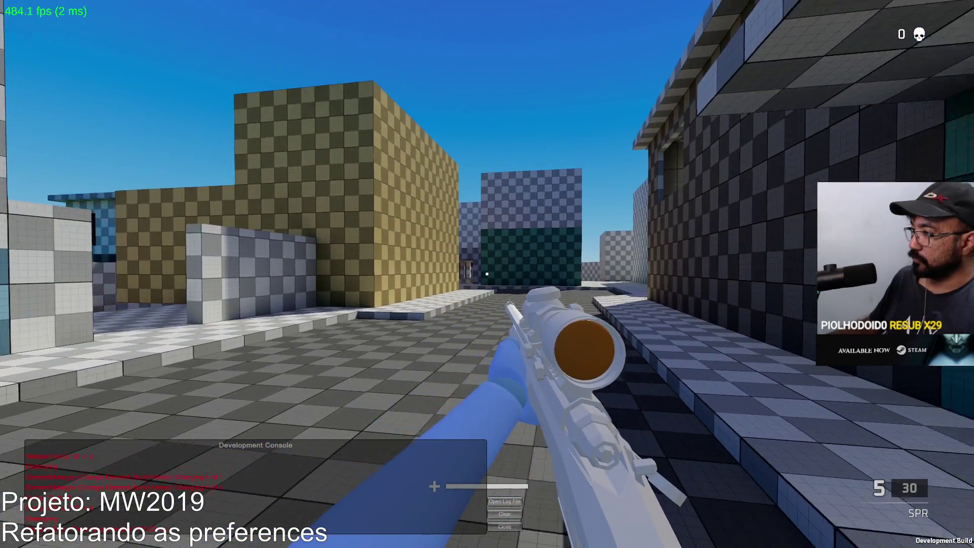
pyautogui.click(487, 274)
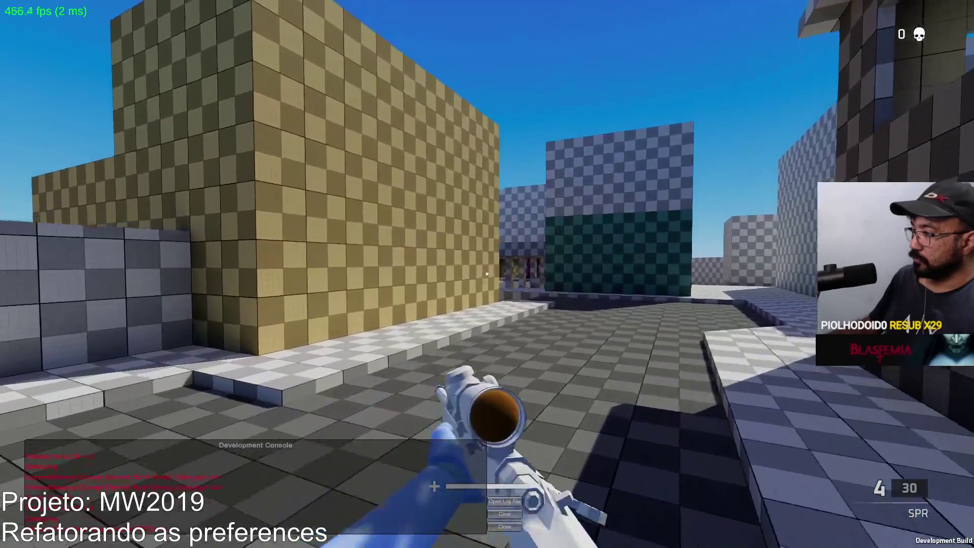
pyautogui.rightClick(486, 274)
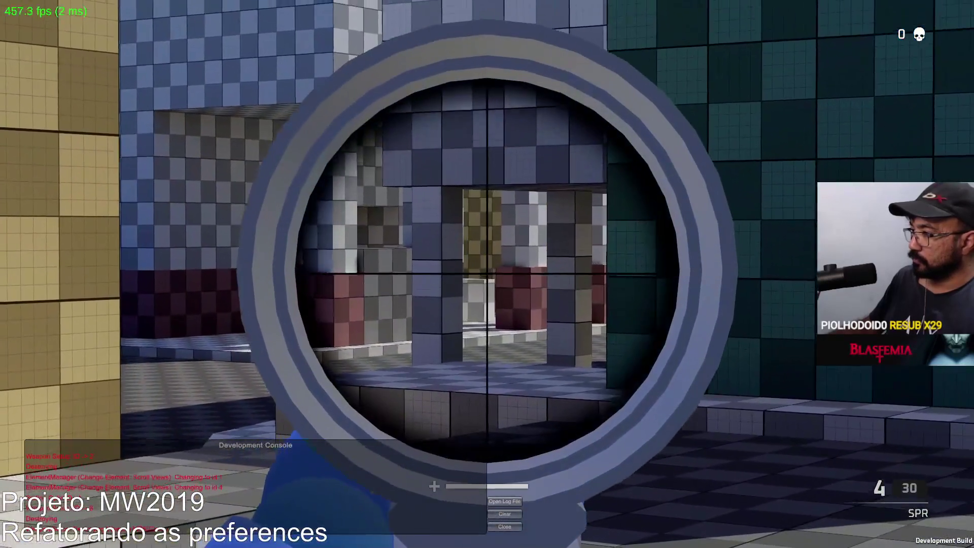
pyautogui.click(487, 274)
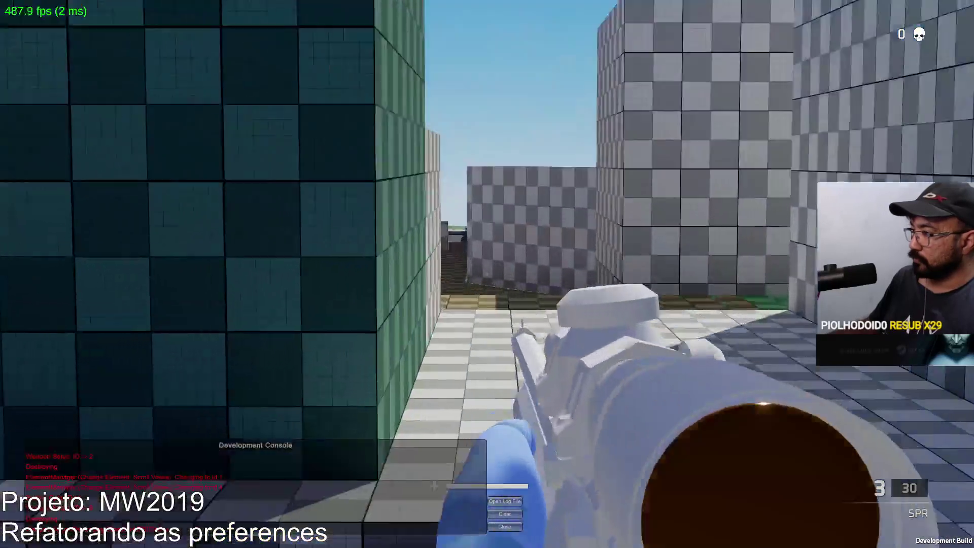
# Repeatedly raise and lower the scope to compare the zoom field of view
pyautogui.rightClick(487, 274)
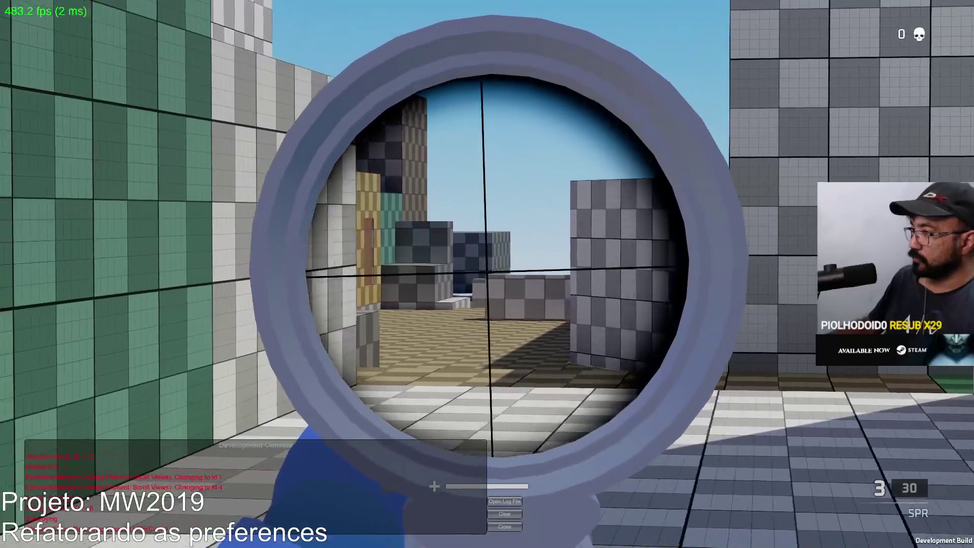
pyautogui.rightClick(487, 274)
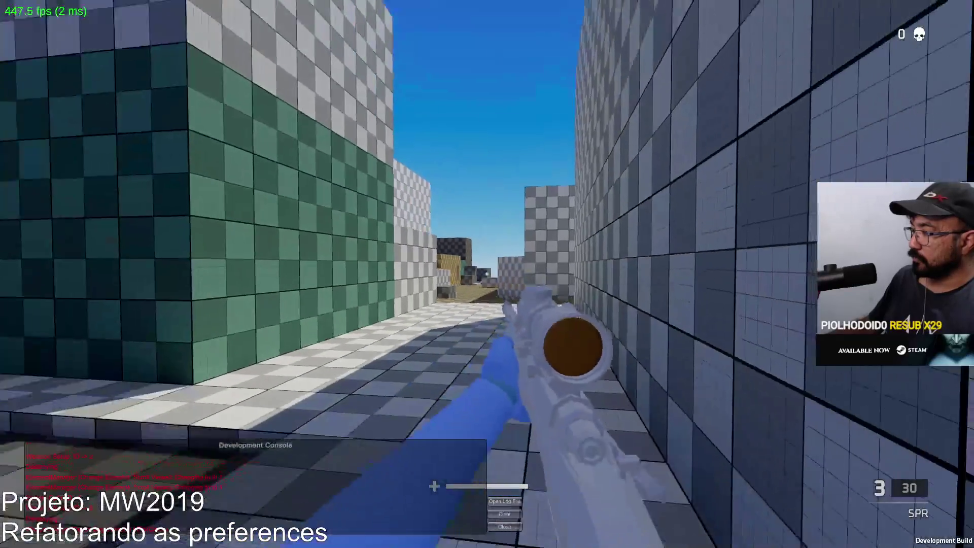
pyautogui.rightClick(487, 274)
pyautogui.rightClick(487, 274)
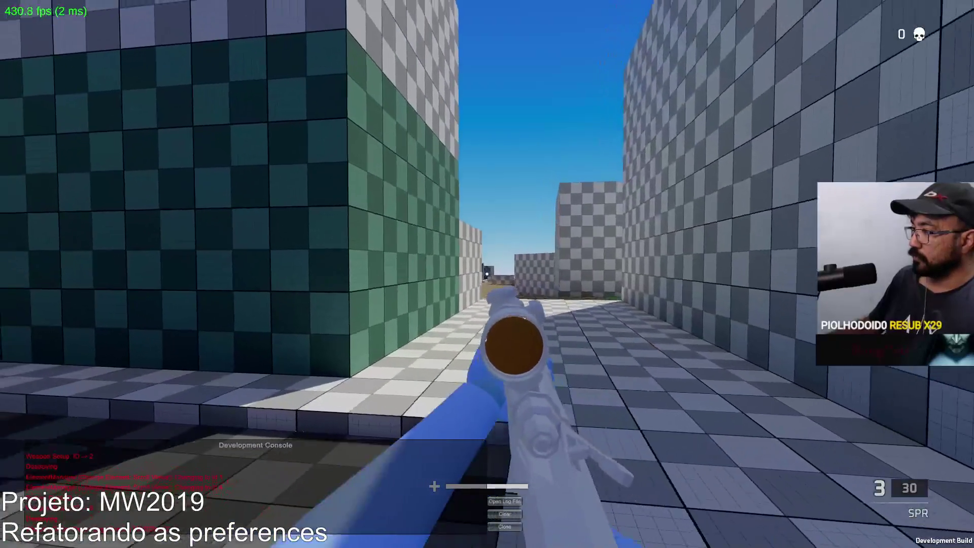
pyautogui.rightClick(487, 273)
pyautogui.rightClick(487, 274)
pyautogui.rightClick(487, 274)
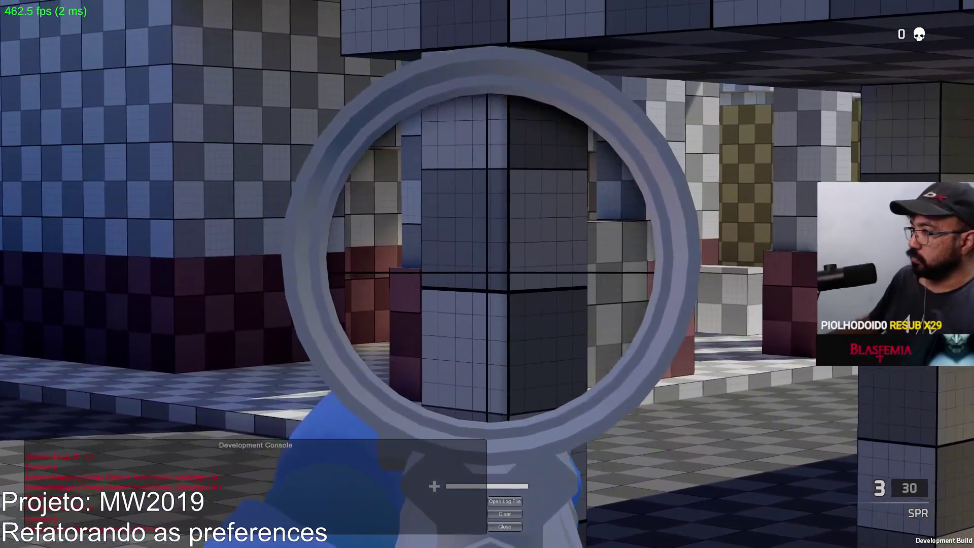
pyautogui.rightClick(487, 274)
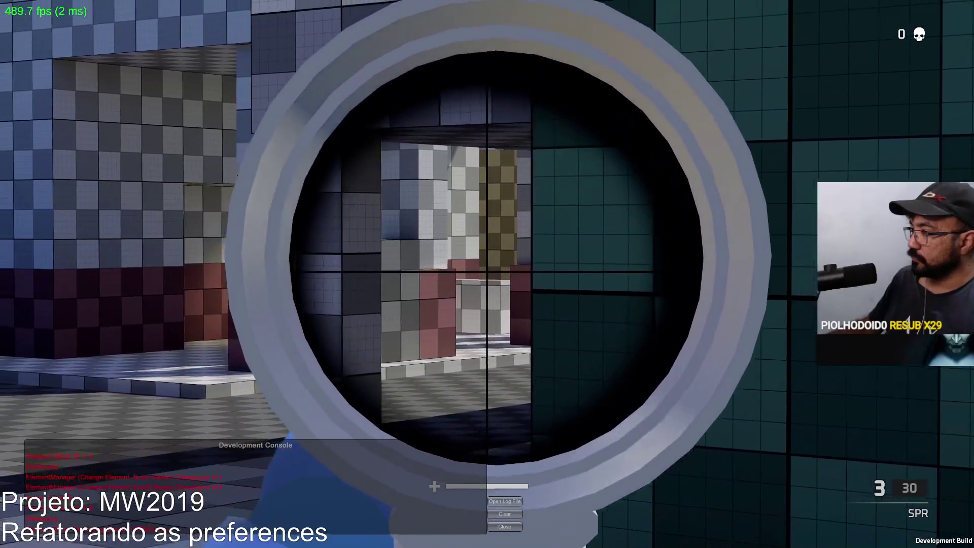
# Fire, reload the SPR, and shoot at the purple wall scoped and from the hip
pyautogui.click(487, 274)
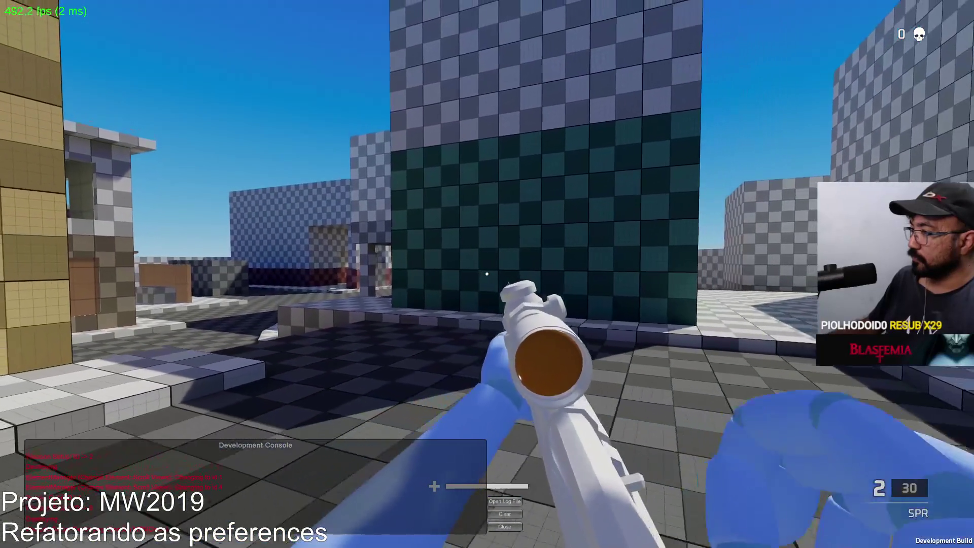
pyautogui.press('r')
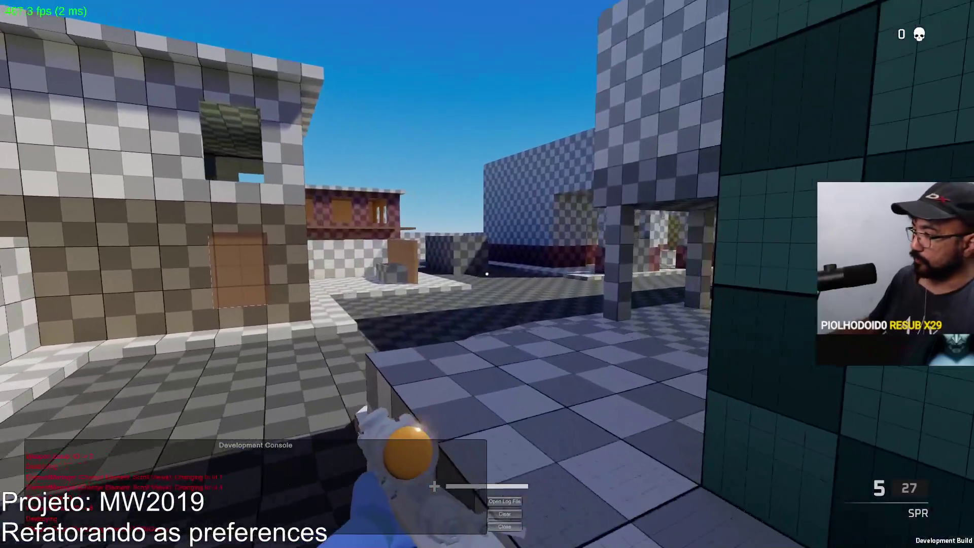
pyautogui.rightClick(487, 274)
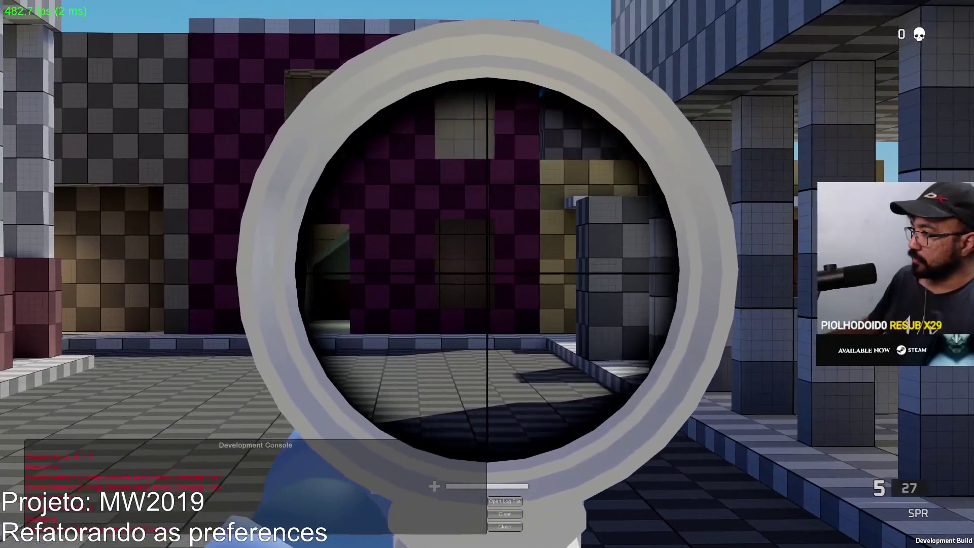
pyautogui.click(487, 274)
pyautogui.rightClick(487, 274)
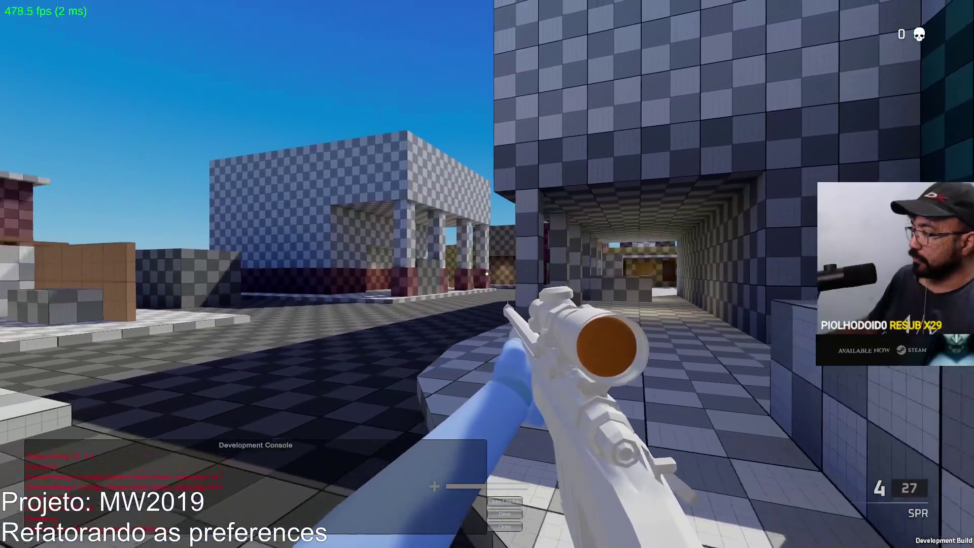
pyautogui.click(487, 274)
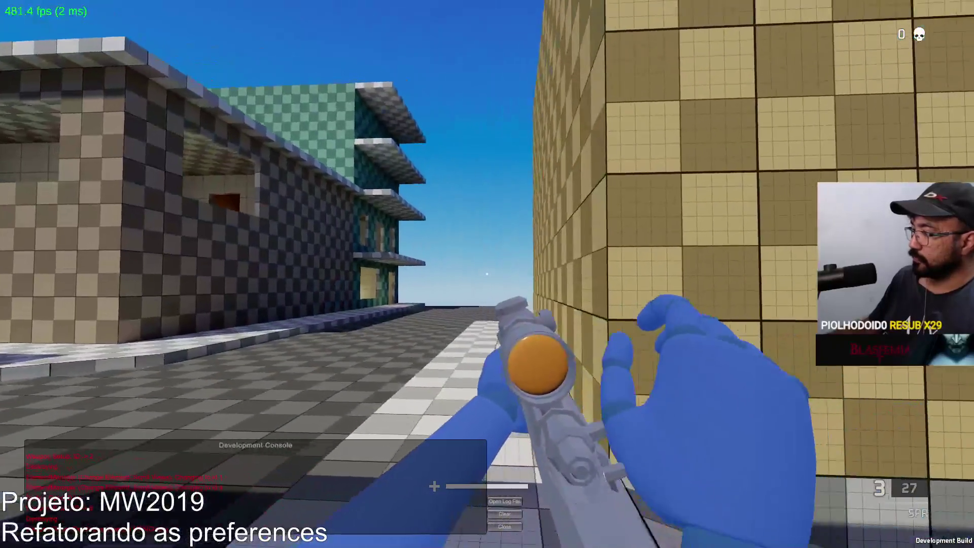
# Advance toward the buildings and fire the rifle's remaining rounds
pyautogui.press('w')
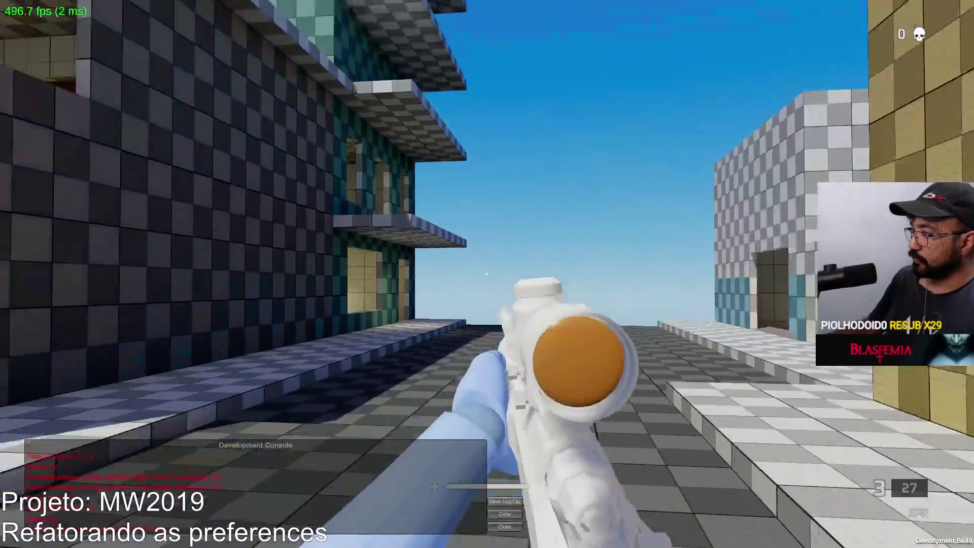
pyautogui.press('w')
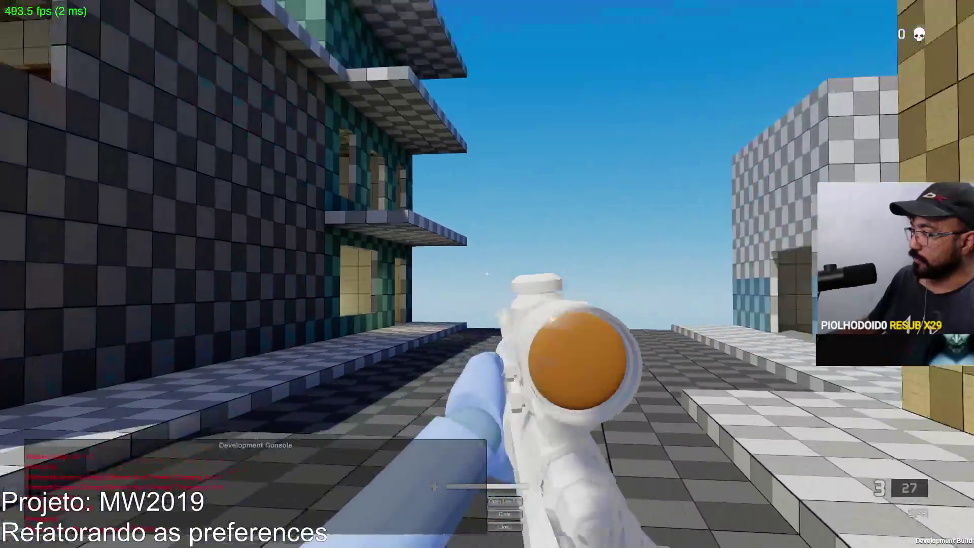
pyautogui.rightClick(487, 274)
pyautogui.rightClick(487, 274)
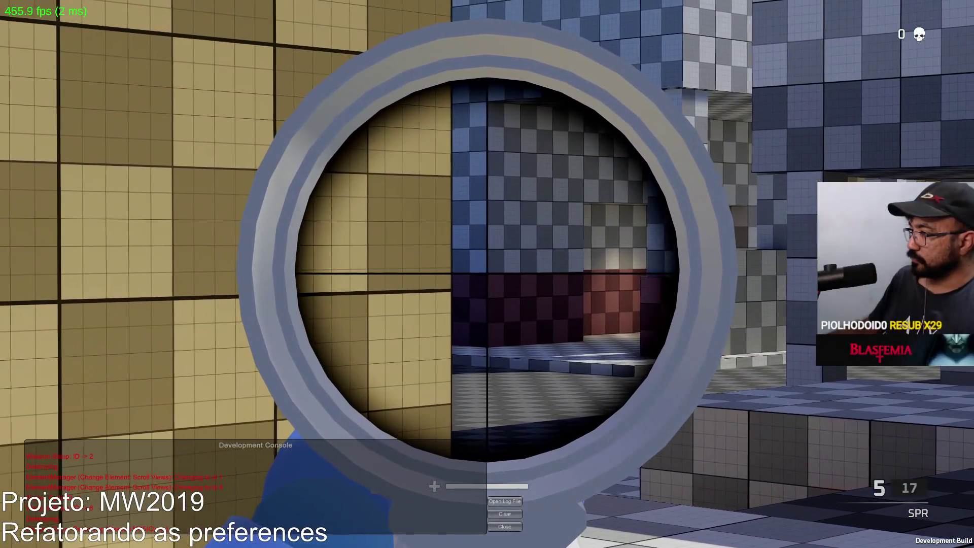
pyautogui.click(487, 274)
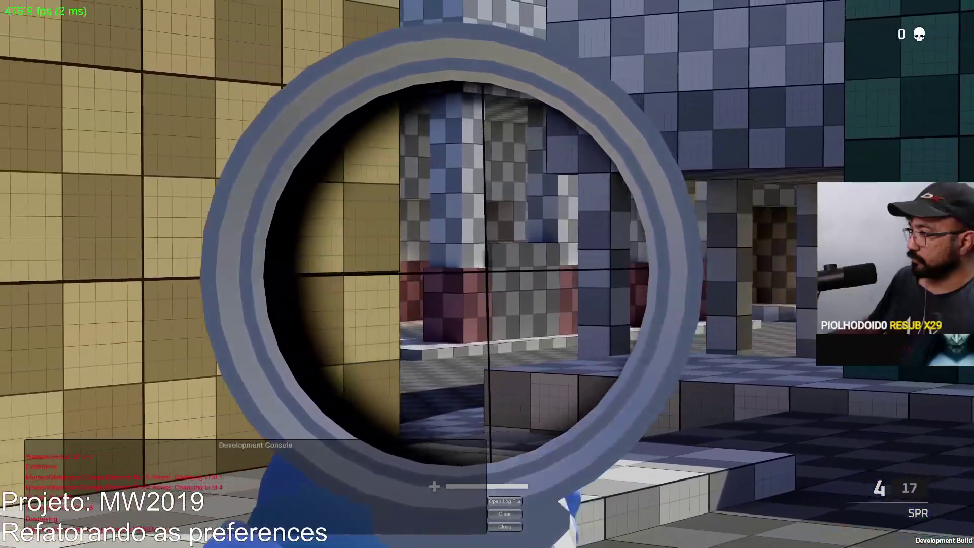
pyautogui.click(487, 274)
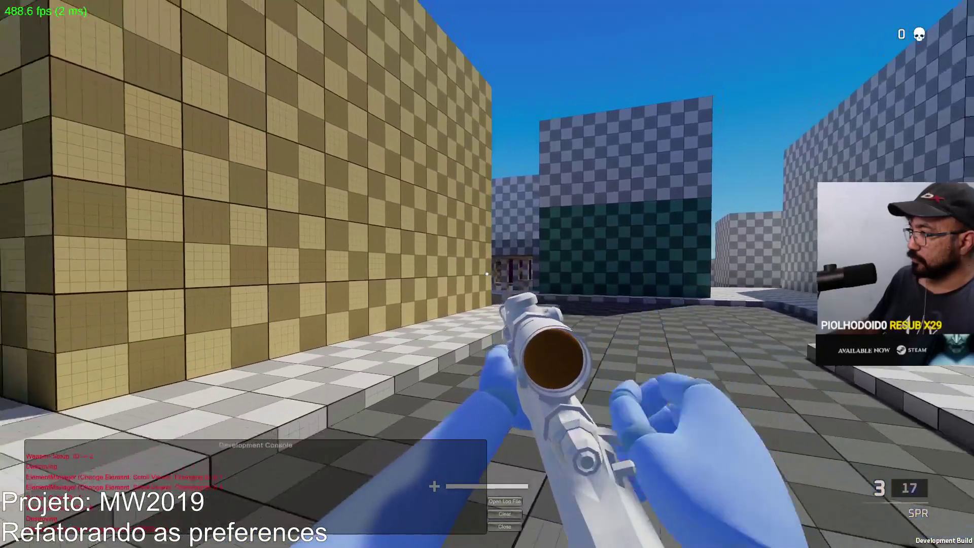
pyautogui.click(487, 274)
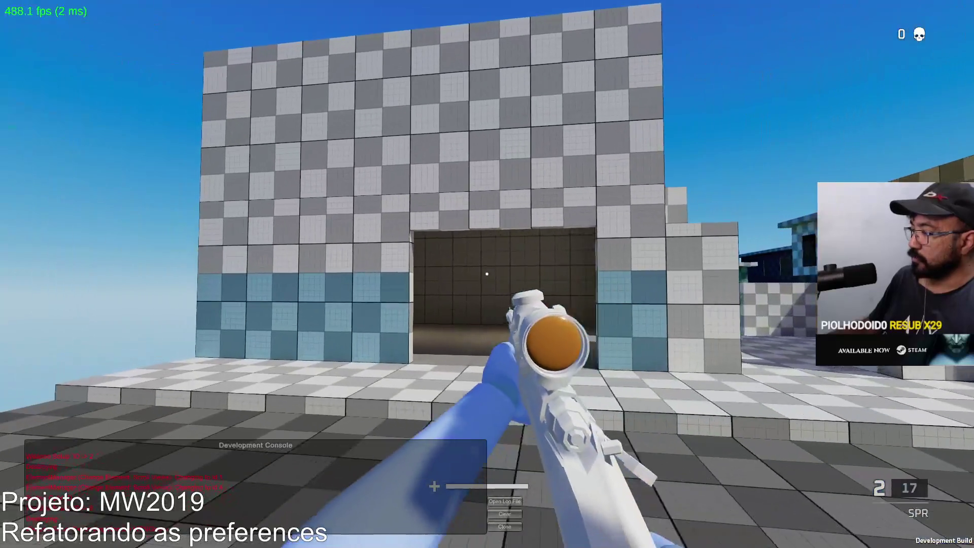
pyautogui.click(486, 274)
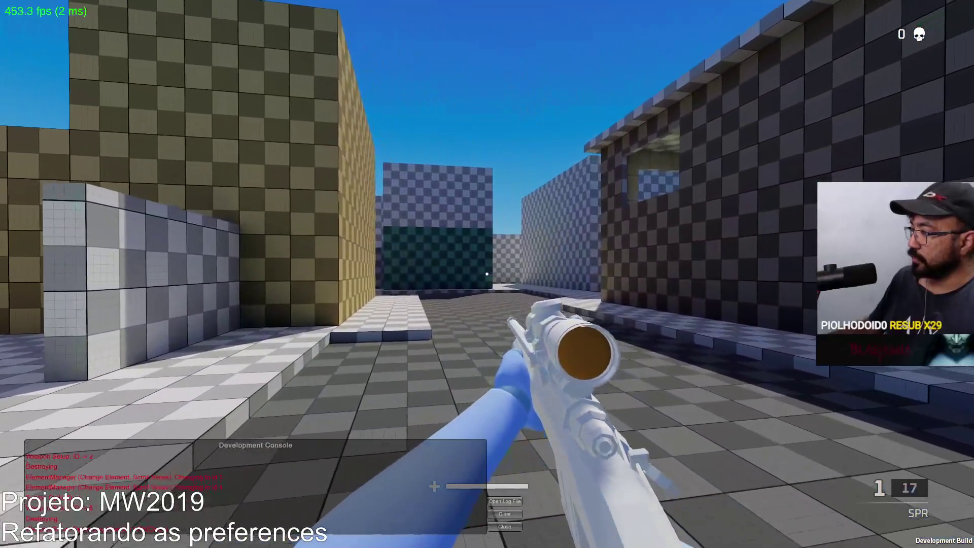
pyautogui.click(487, 274)
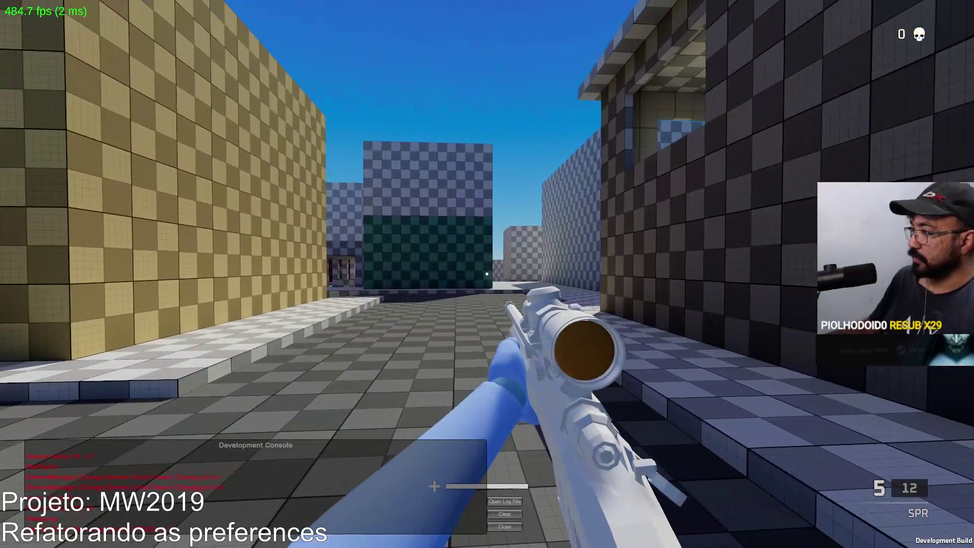
# Leave the match and host a new Crash Domination match
pyautogui.press('Escape')
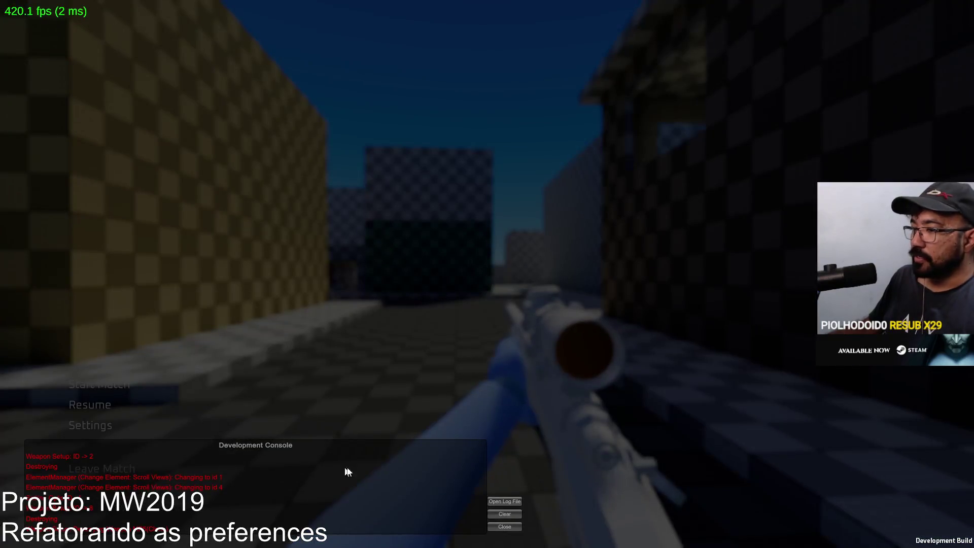
pyautogui.click(498, 510)
pyautogui.click(109, 466)
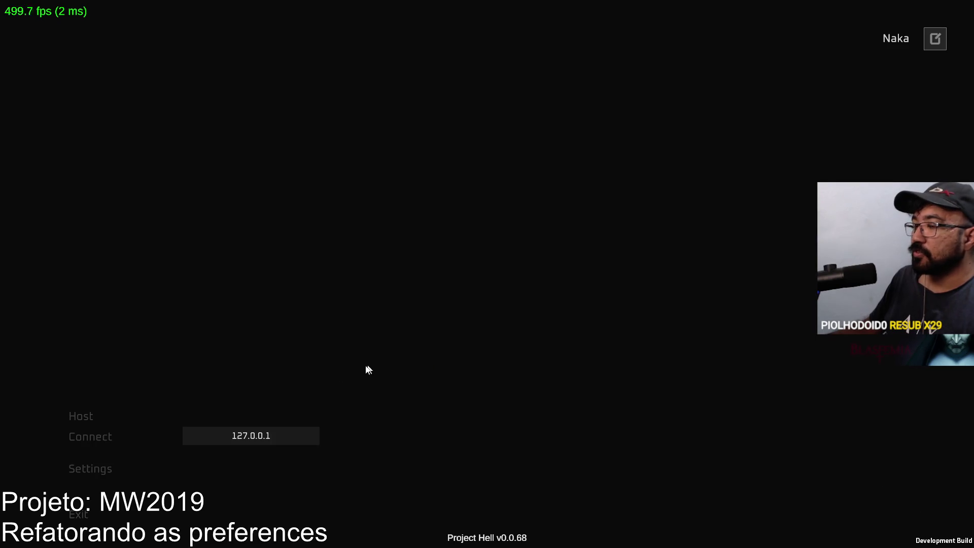
pyautogui.click(130, 425)
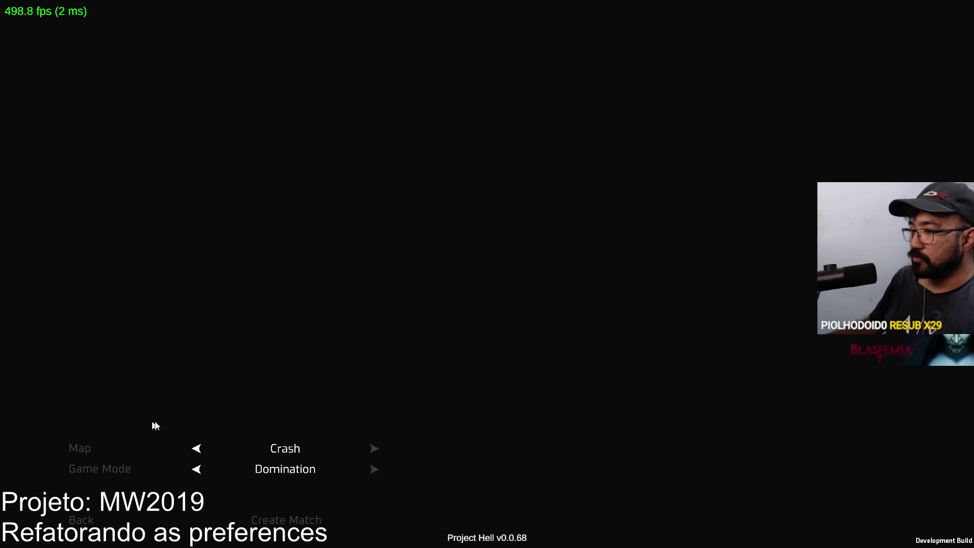
pyautogui.click(294, 518)
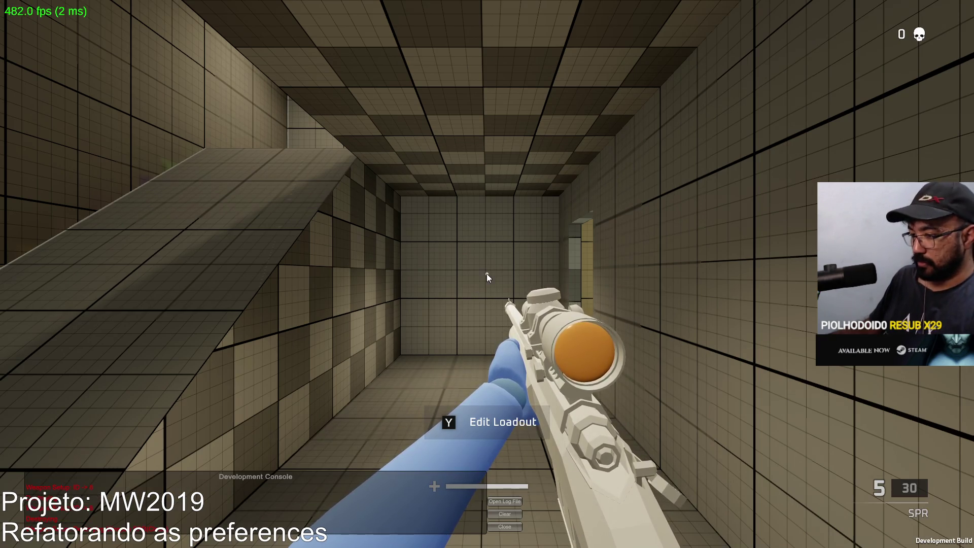
# Relaunch Project Hell.exe from Explorer and create a fresh hosted match
pyautogui.hotkey('alt', 'Tab')
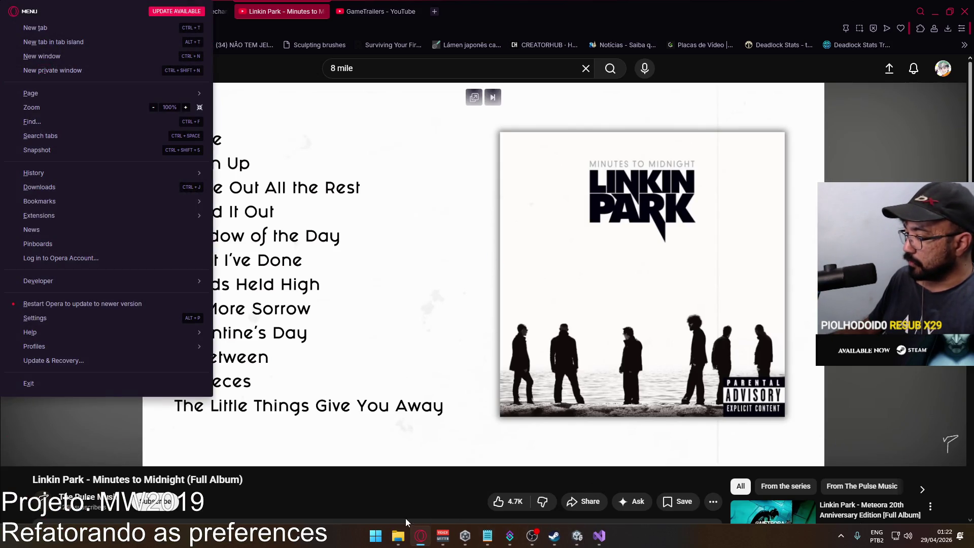
pyautogui.click(399, 530)
pyautogui.doubleClick(521, 299)
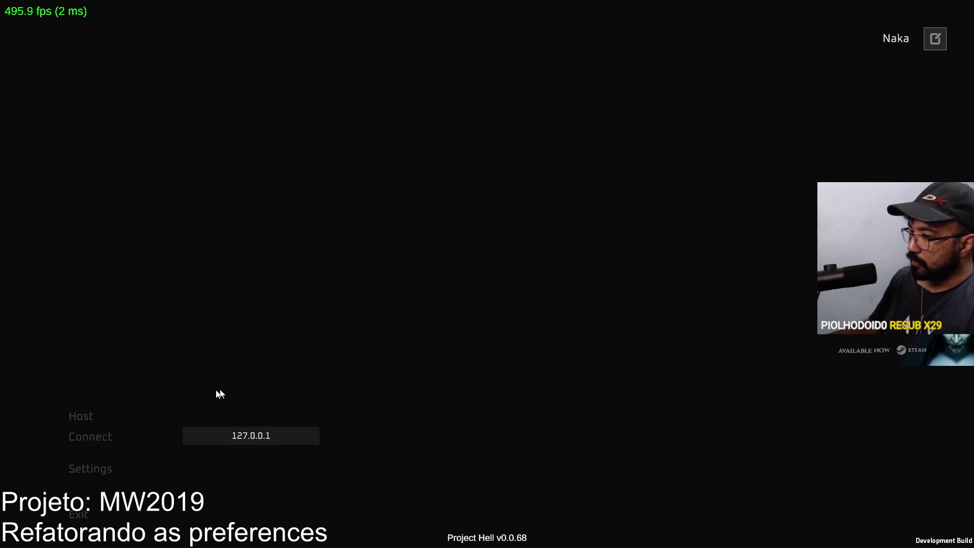
pyautogui.click(66, 413)
pyautogui.click(318, 527)
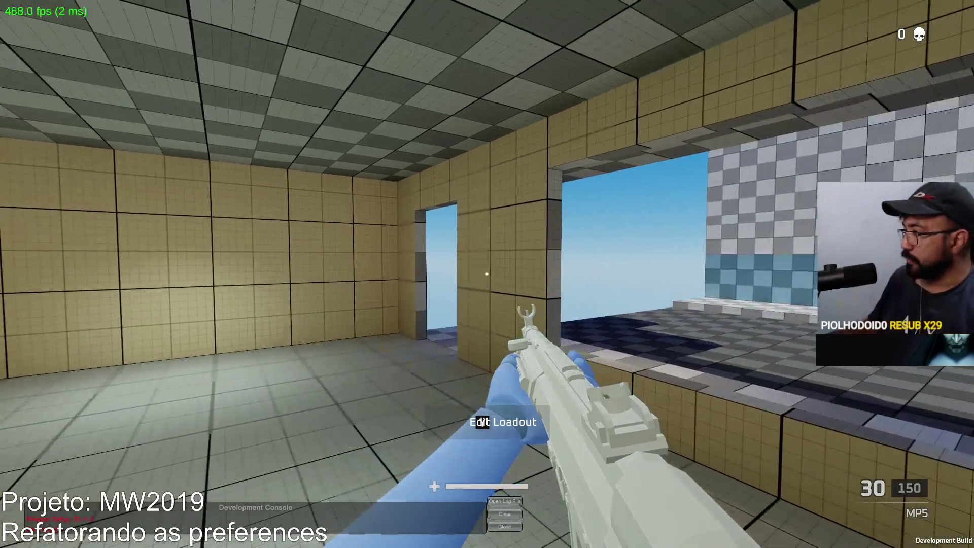
# Walk into the street and strafe left and right down the alley
pyautogui.press('w')
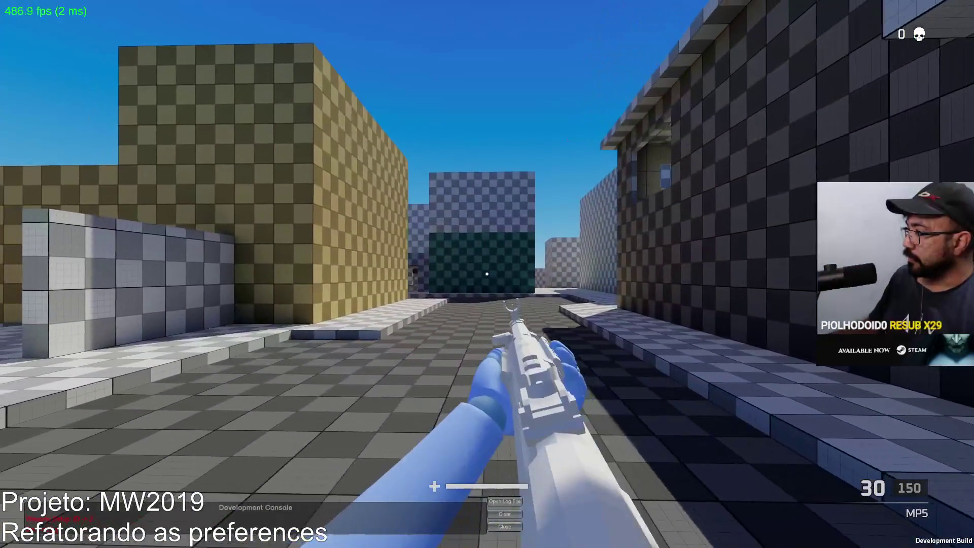
pyautogui.press('a')
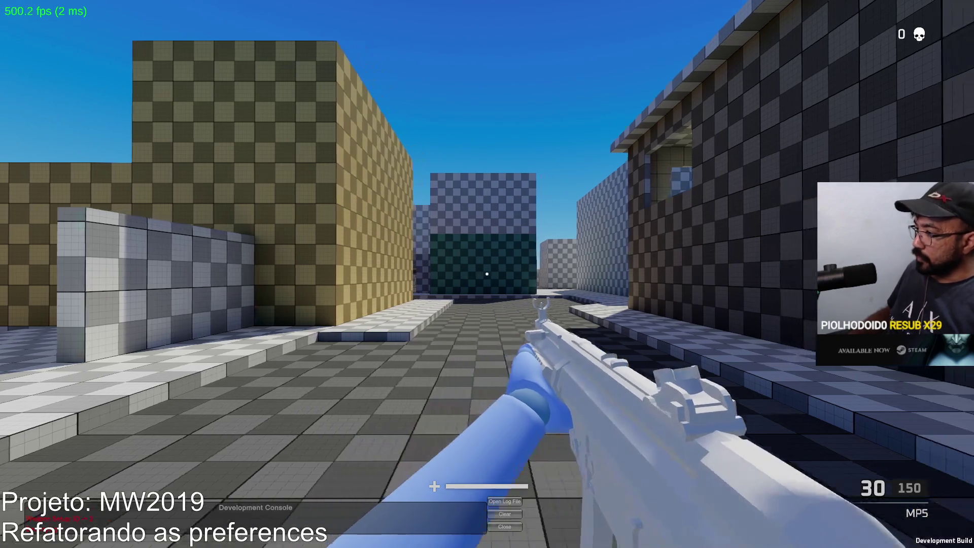
pyautogui.press('d')
pyautogui.press('a')
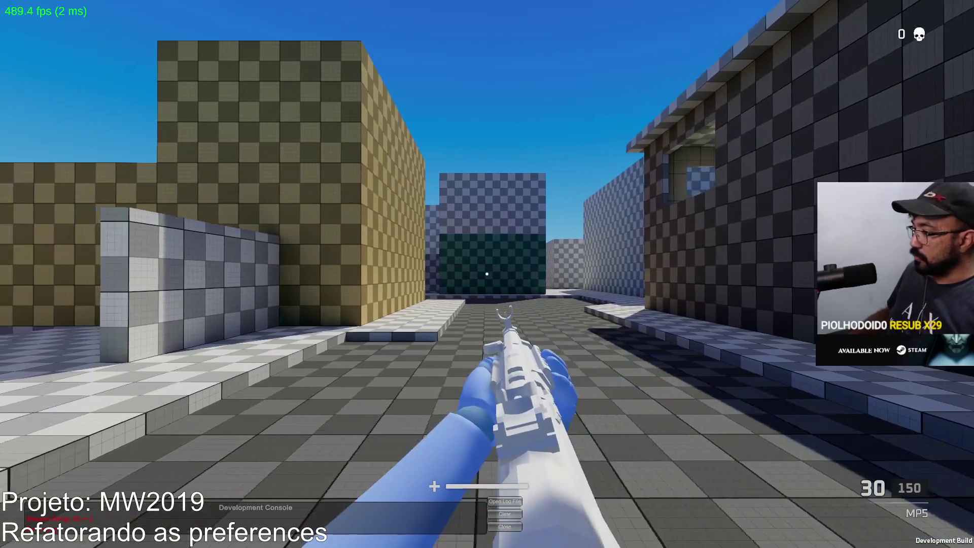
pyautogui.press('d')
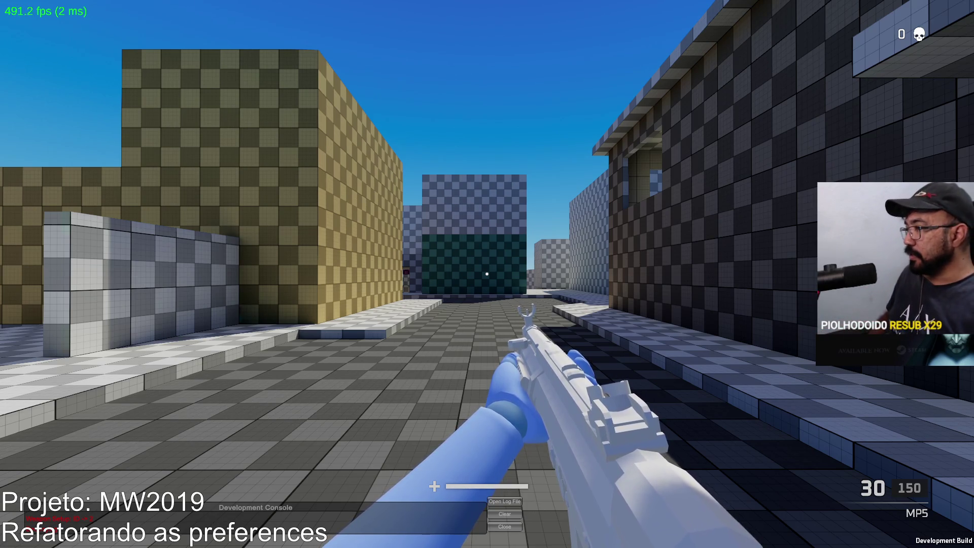
pyautogui.press('a')
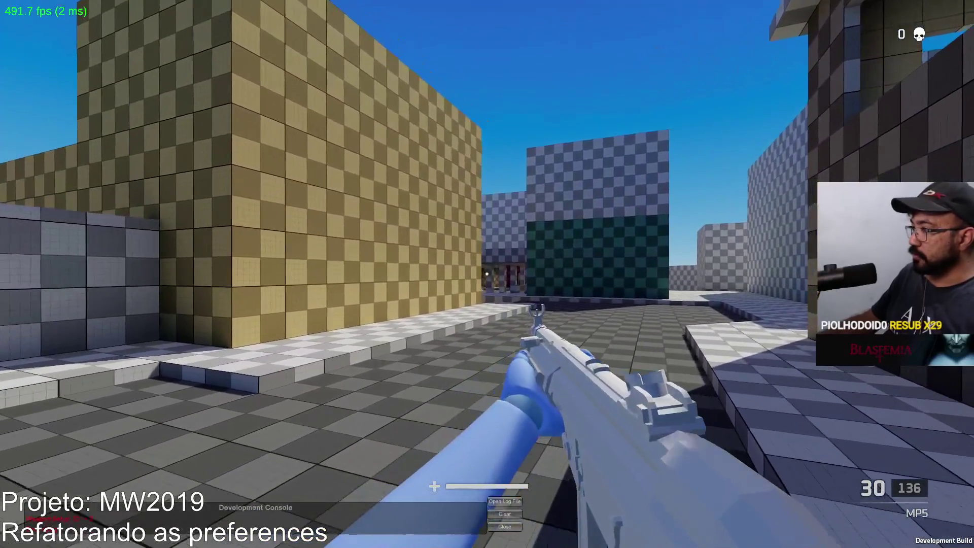
# Aim down the MP5's sights and fire bursts through several reloads
pyautogui.rightClick(487, 273)
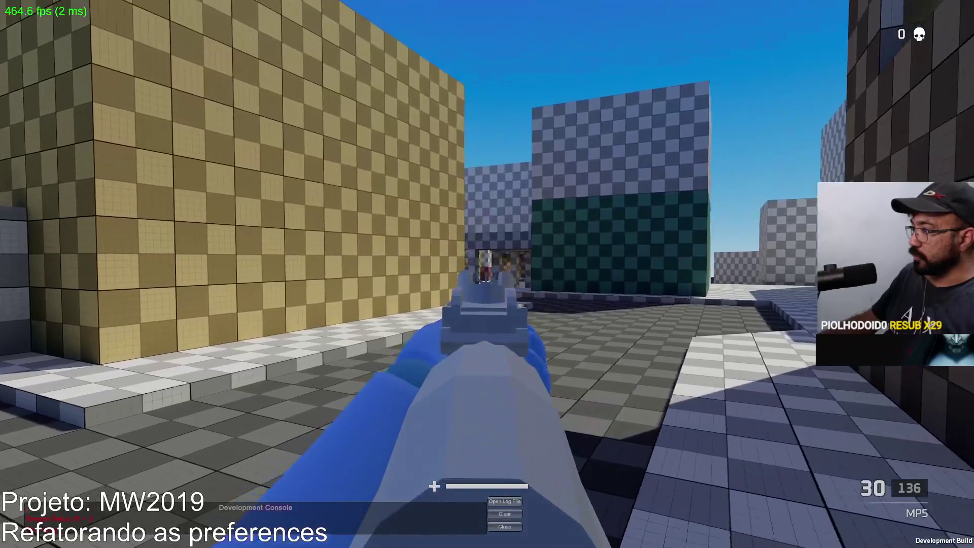
pyautogui.click(487, 274)
pyautogui.click(487, 274)
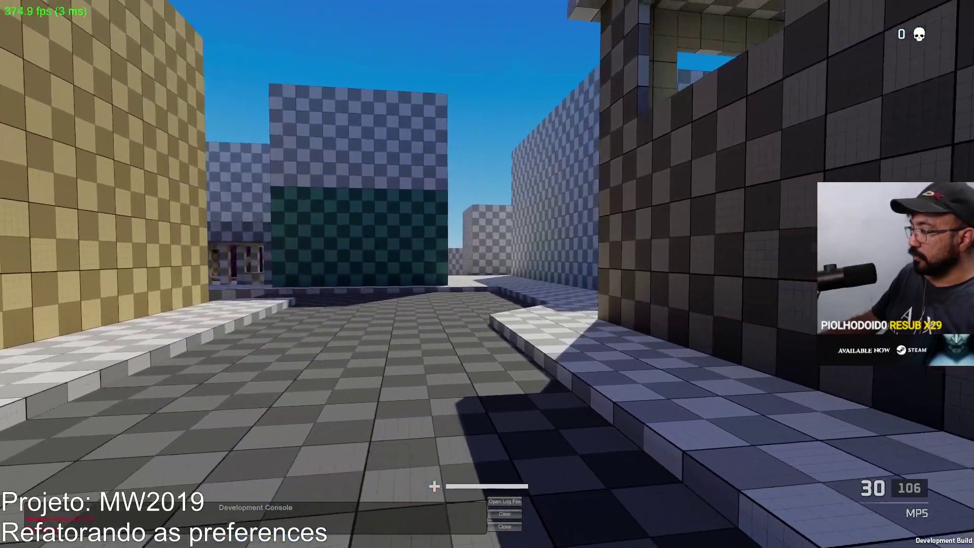
pyautogui.rightClick(487, 274)
pyautogui.click(487, 274)
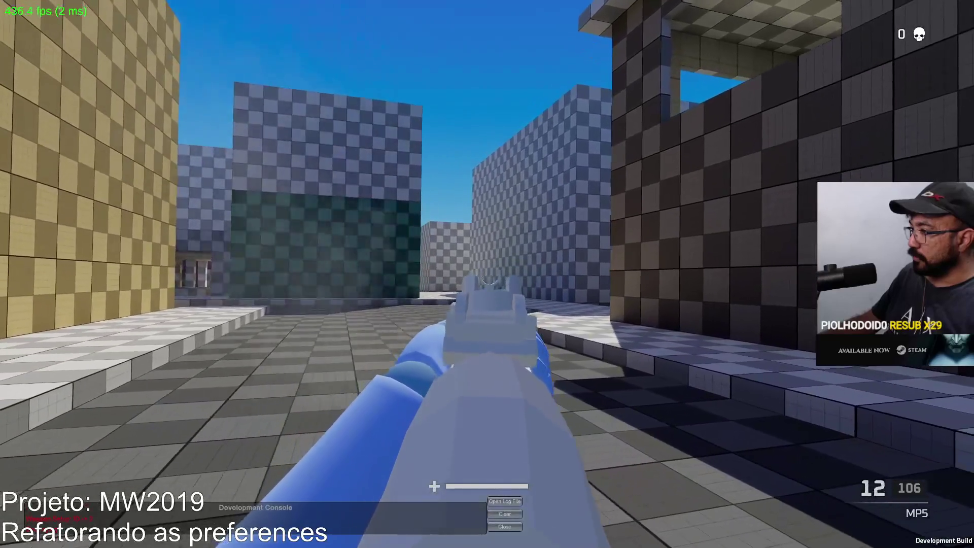
pyautogui.click(487, 274)
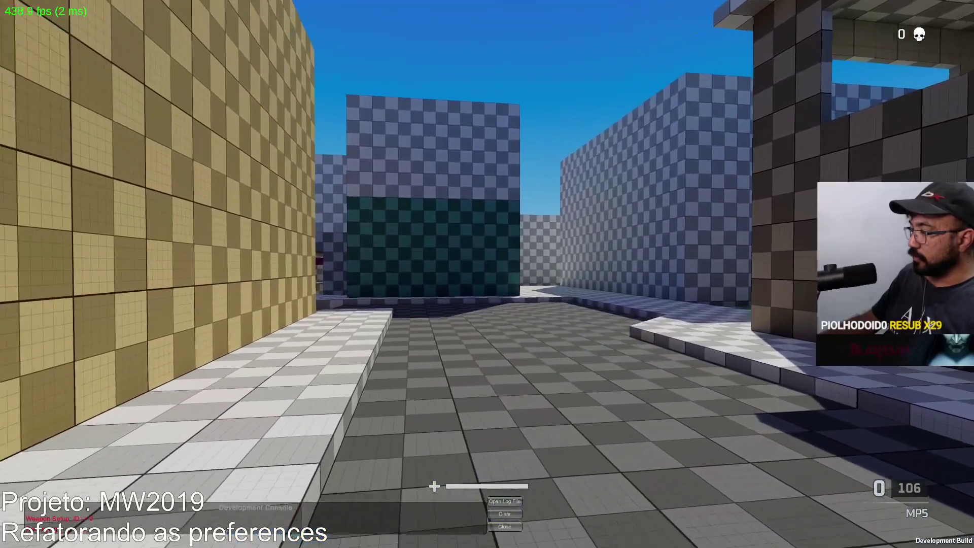
pyautogui.rightClick(487, 274)
pyautogui.click(487, 273)
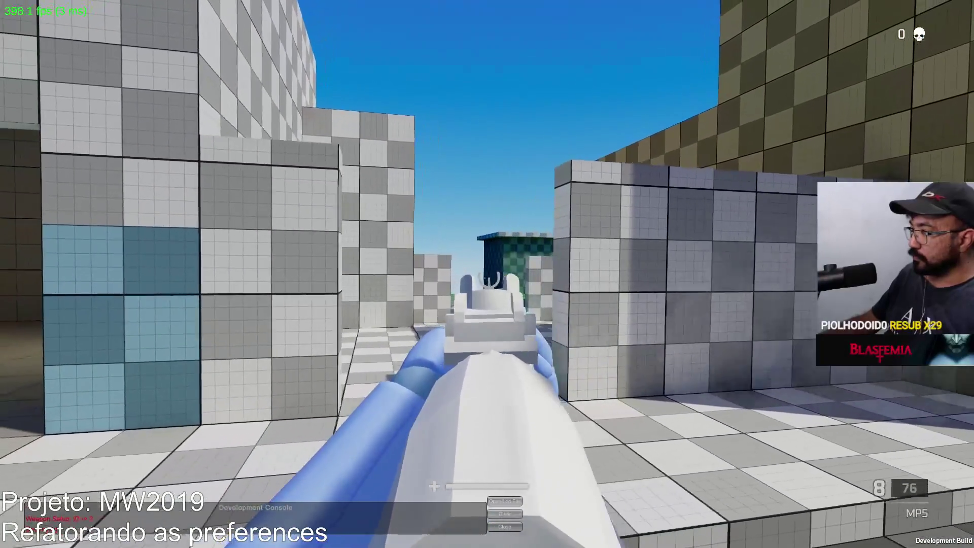
pyautogui.click(487, 274)
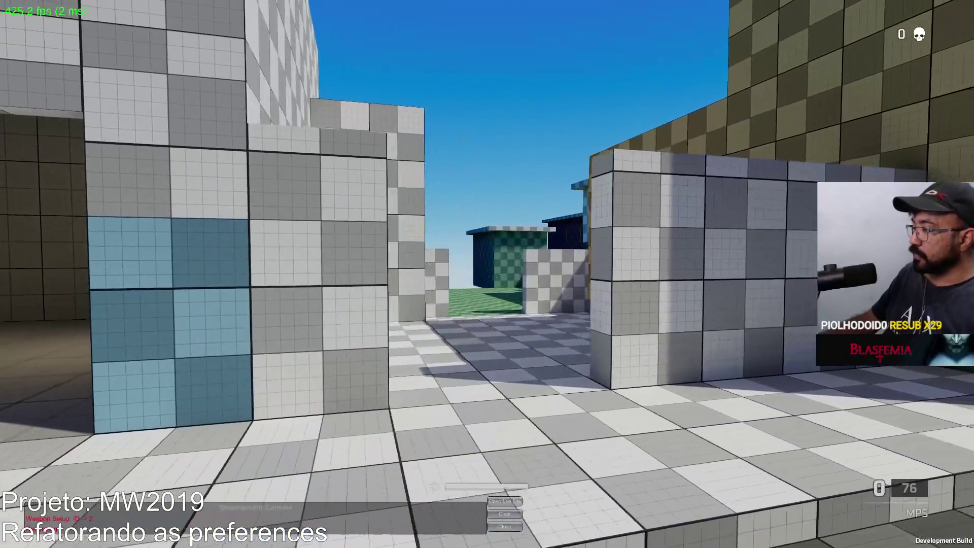
# Sprint out into the courtyard, then quit the game with Alt+F4
pyautogui.hotkey('shift', 'w')
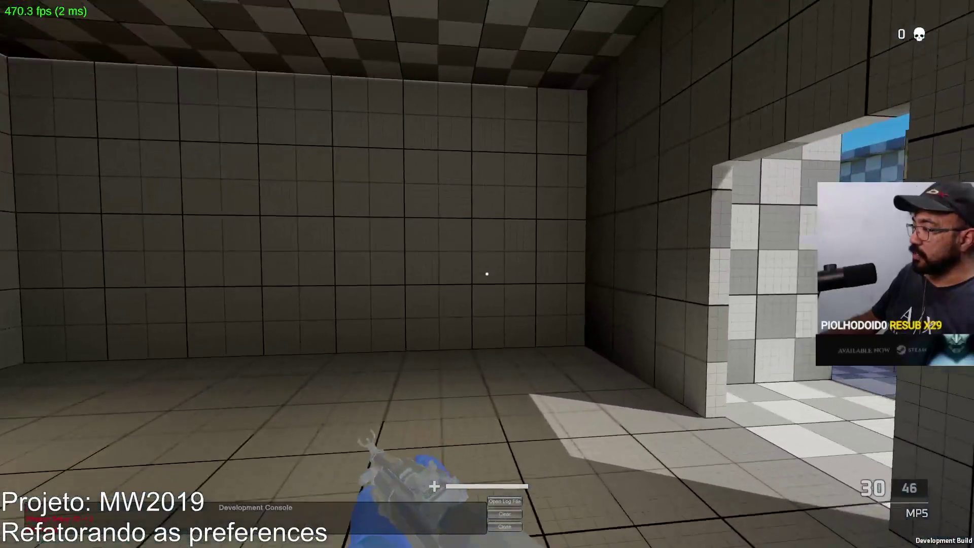
pyautogui.press('w')
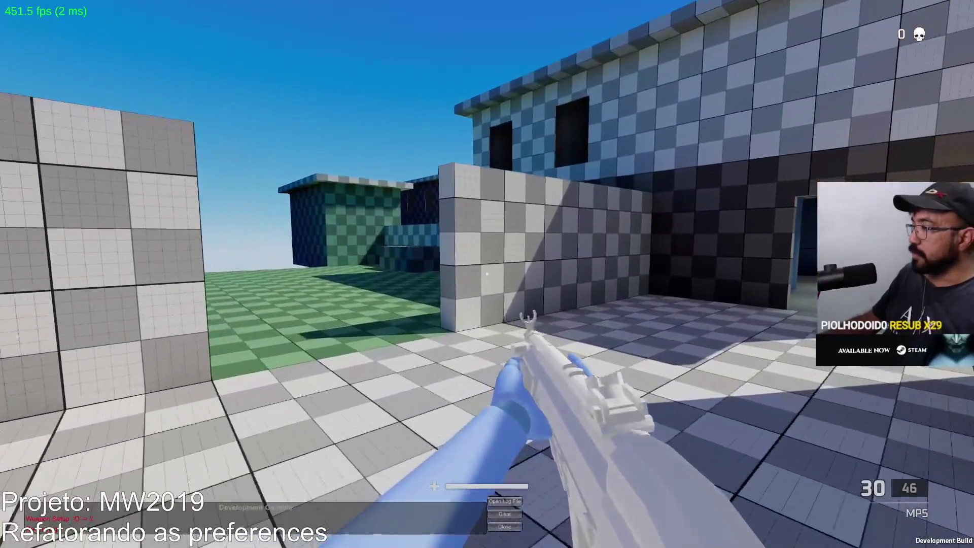
pyautogui.hotkey('alt', 'F4')
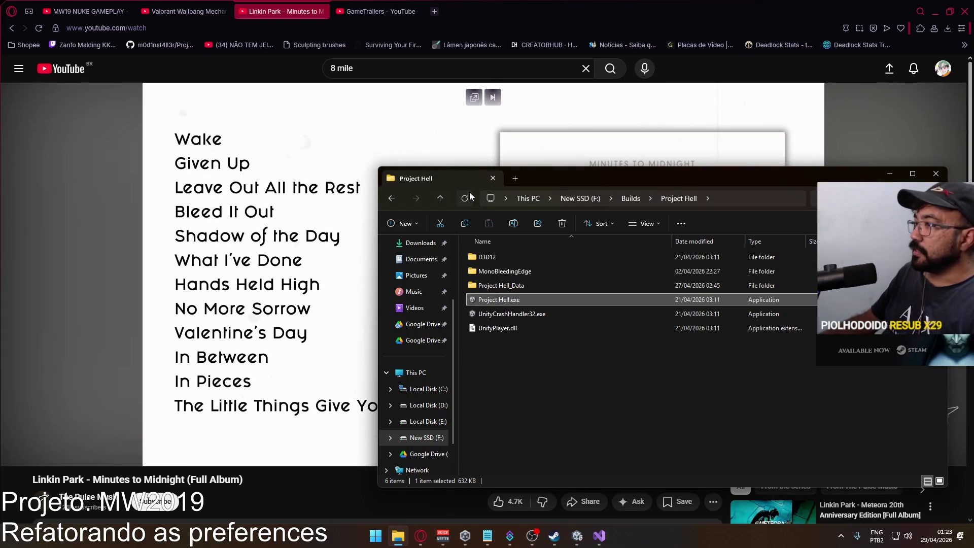
# Close the old folder window and launch Project Hell.exe from F:\Builds\Project Hell
pyautogui.click(934, 173)
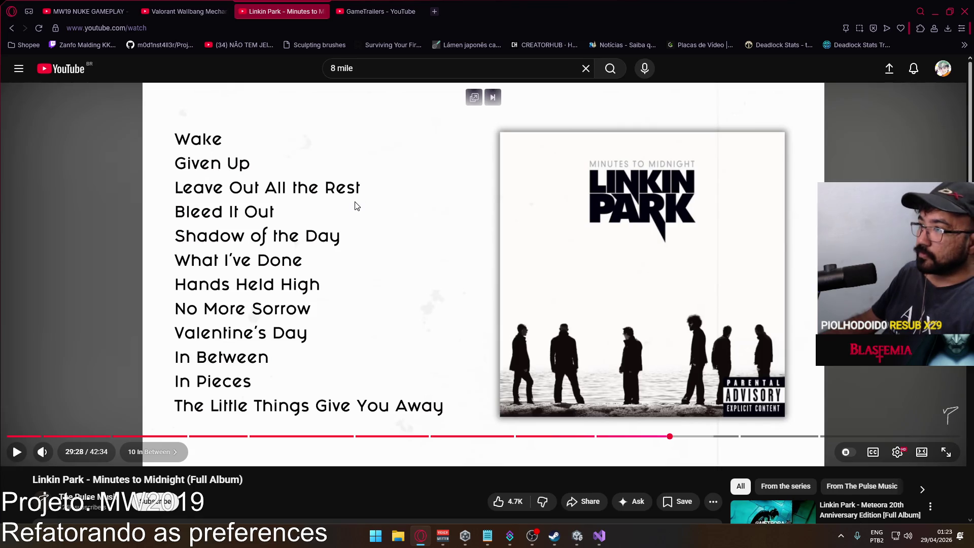
pyautogui.click(397, 535)
pyautogui.doubleClick(528, 304)
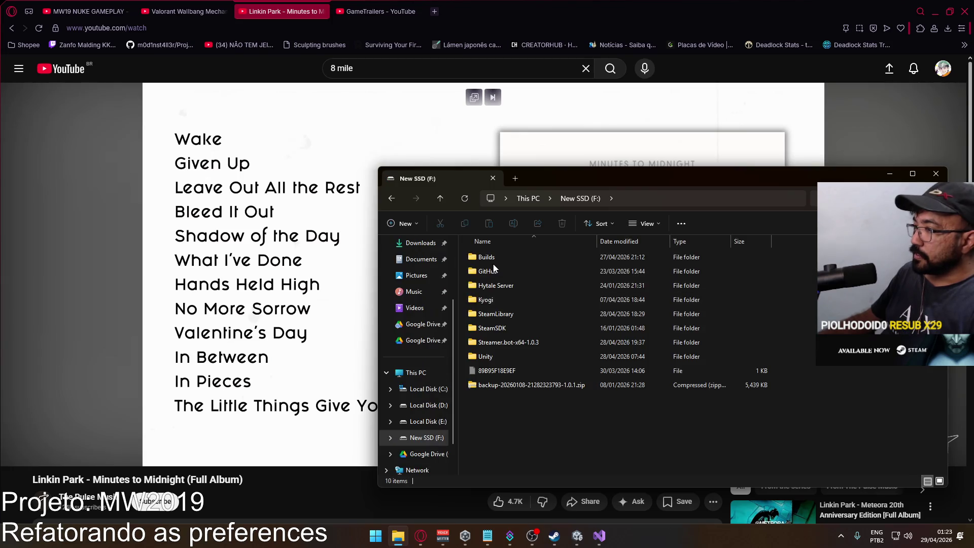
pyautogui.doubleClick(494, 261)
pyautogui.doubleClick(494, 271)
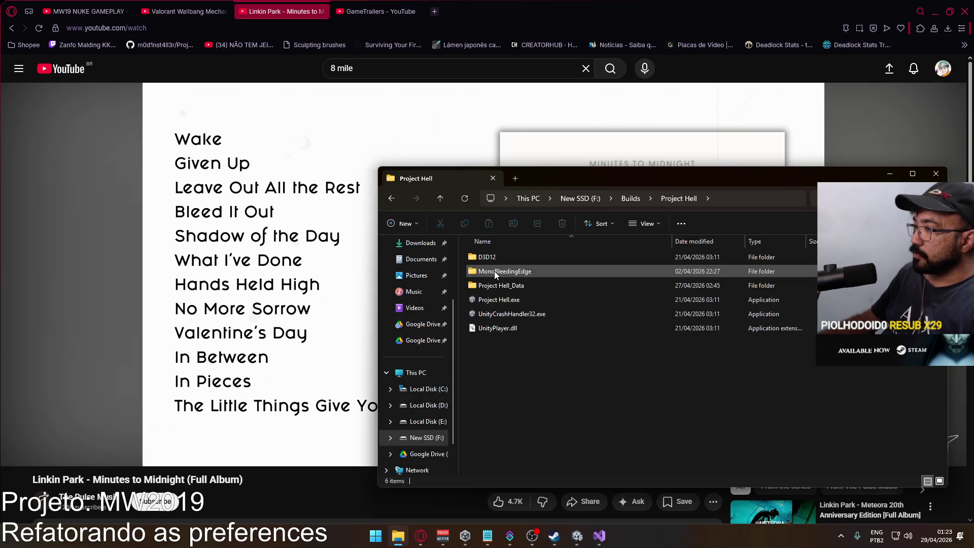
pyautogui.doubleClick(505, 299)
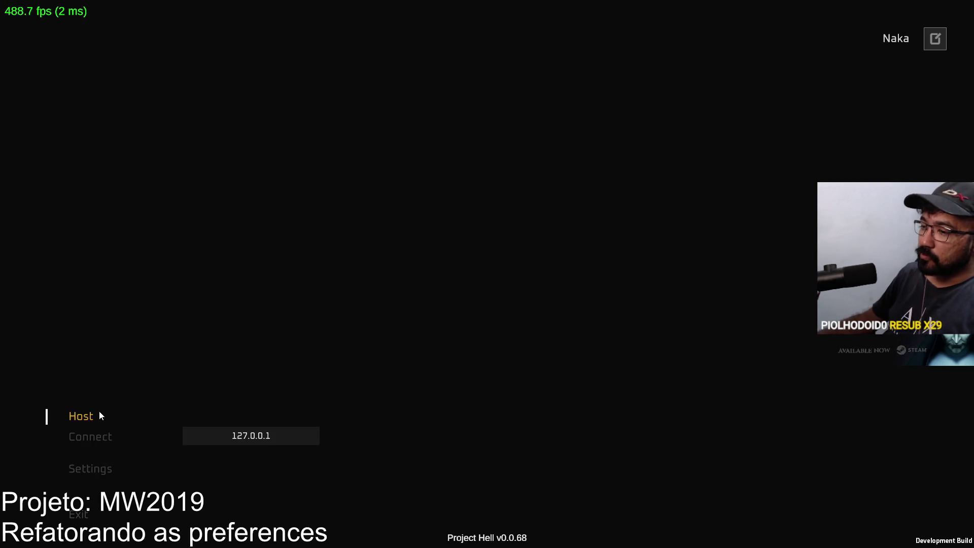
# Host a match and equip the AKM assault rifle from the loadout editor
pyautogui.click(100, 411)
pyautogui.click(287, 519)
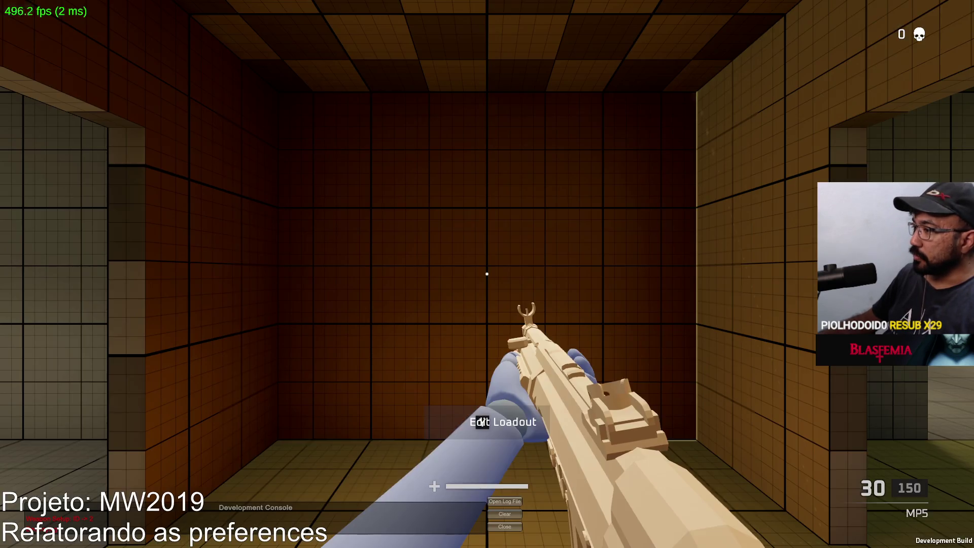
pyautogui.click(364, 446)
pyautogui.click(138, 337)
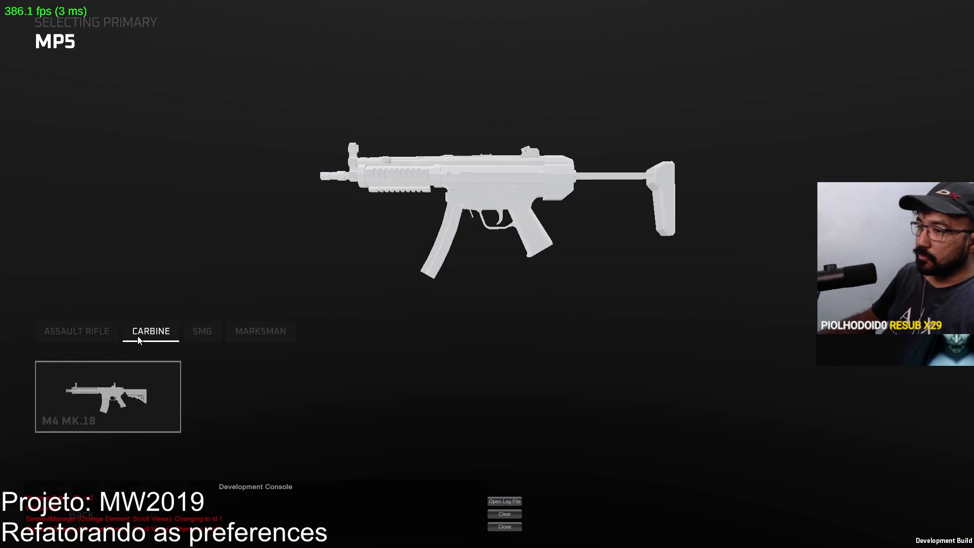
pyautogui.click(104, 332)
pyautogui.click(141, 381)
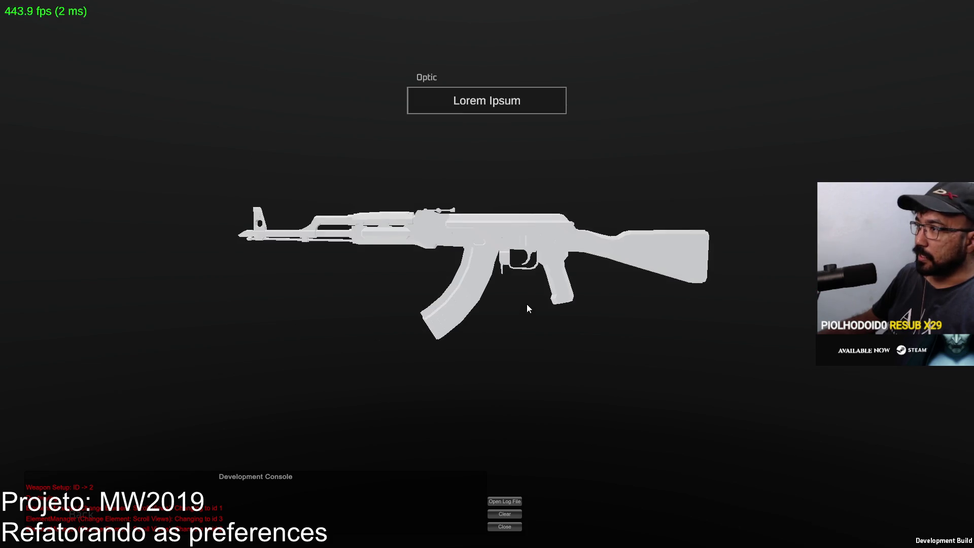
pyautogui.press('Escape')
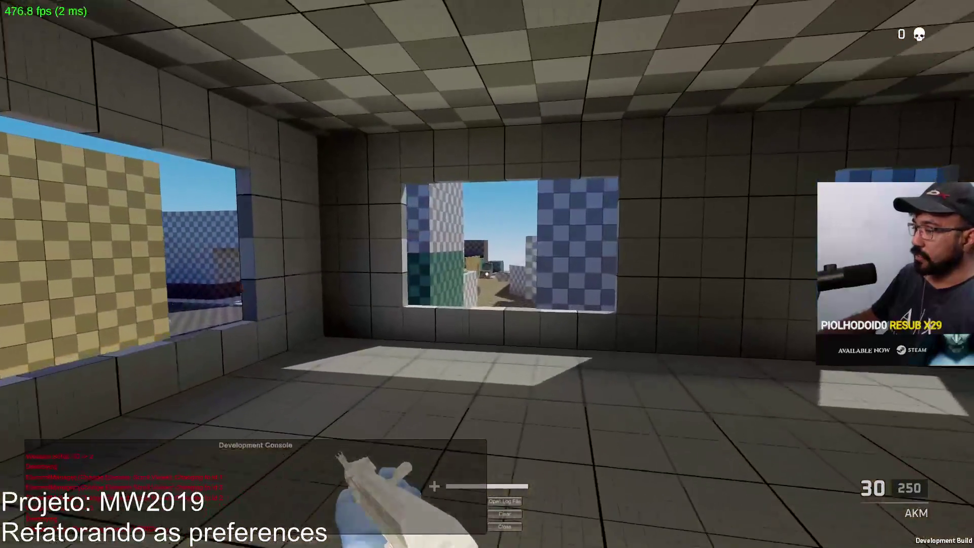
# Test-fire the AKM at the windows and yellow wall, emptying magazines, then reload
pyautogui.click(487, 274)
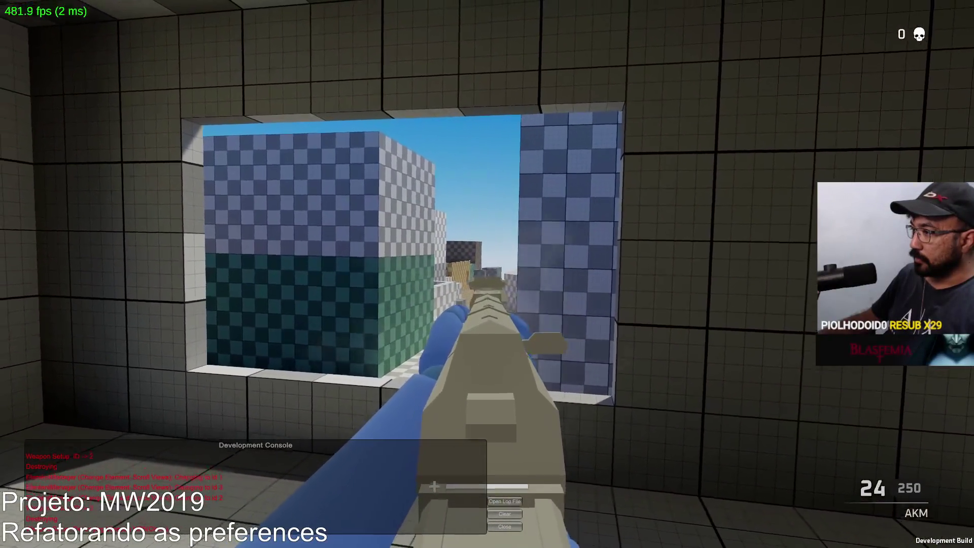
pyautogui.click(487, 274)
pyautogui.click(487, 274)
pyautogui.click(487, 274)
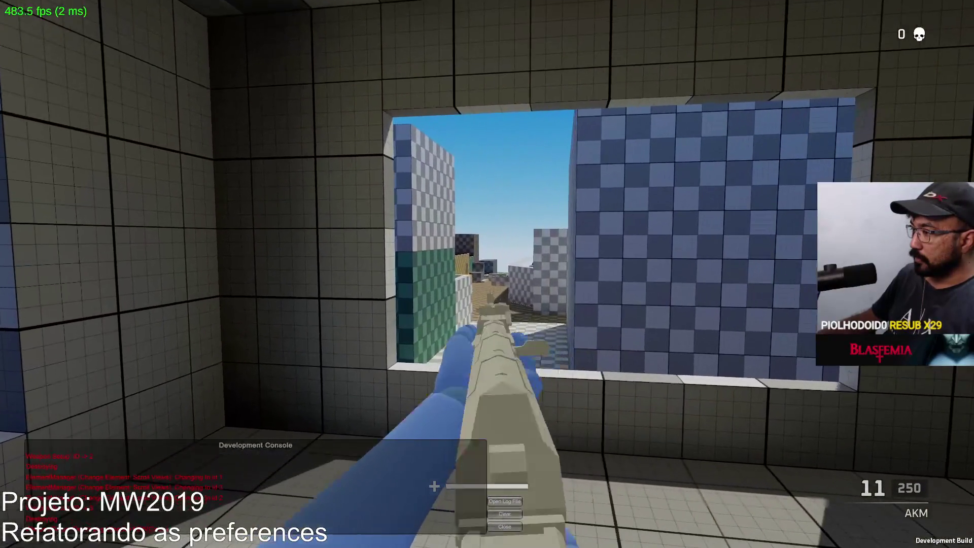
pyautogui.click(486, 274)
pyautogui.click(486, 274)
pyautogui.click(487, 274)
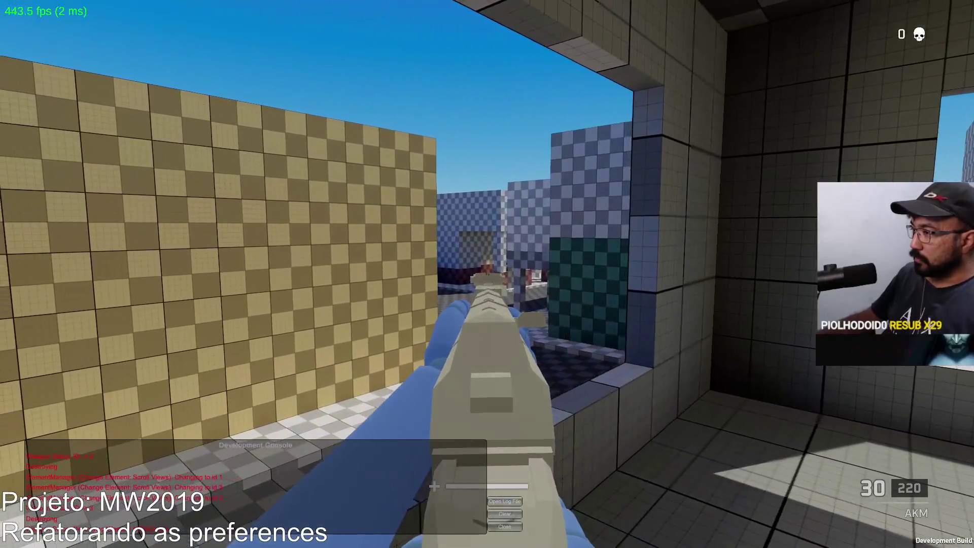
pyautogui.click(486, 274)
pyautogui.click(487, 273)
pyautogui.click(487, 274)
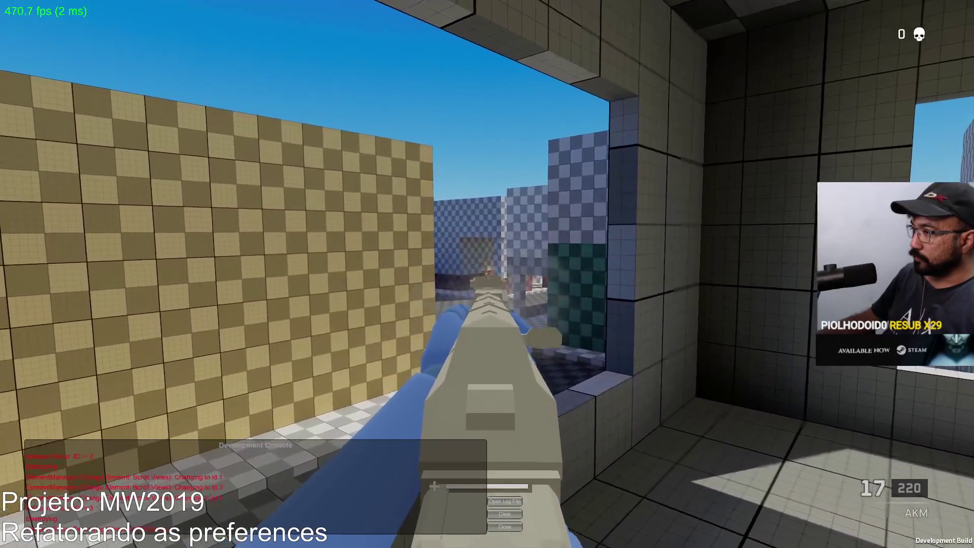
pyautogui.click(487, 274)
pyautogui.click(487, 273)
pyautogui.click(487, 274)
pyautogui.click(487, 274)
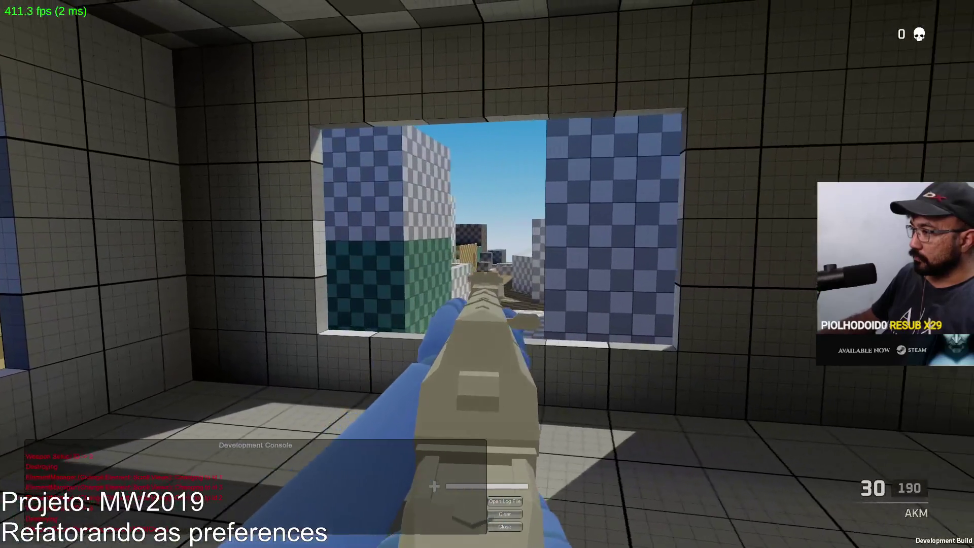
pyautogui.click(487, 274)
pyautogui.click(487, 274)
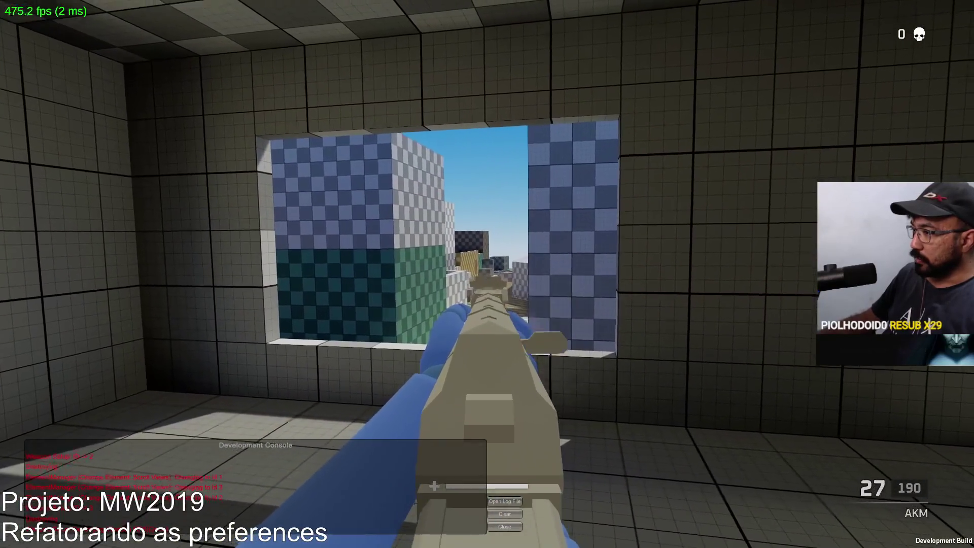
pyautogui.click(487, 274)
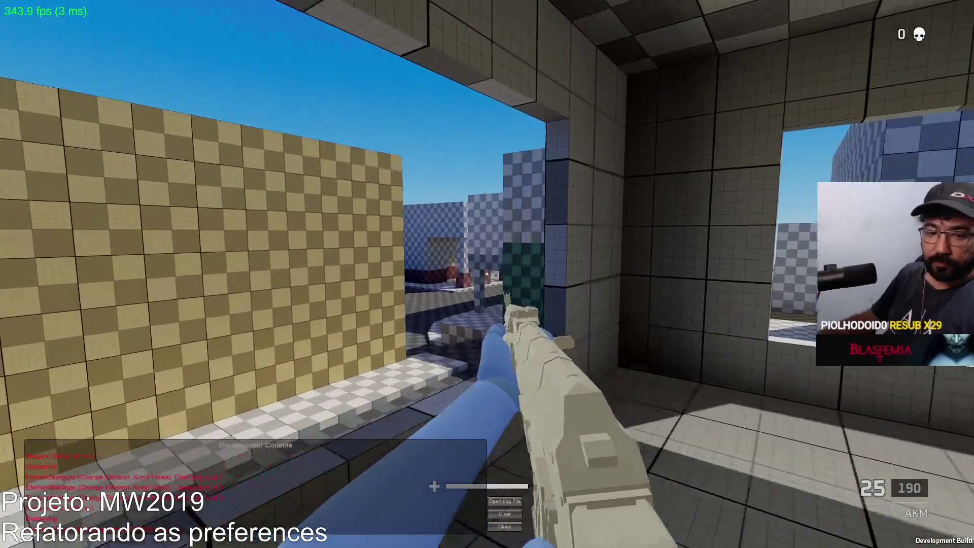
pyautogui.click(487, 274)
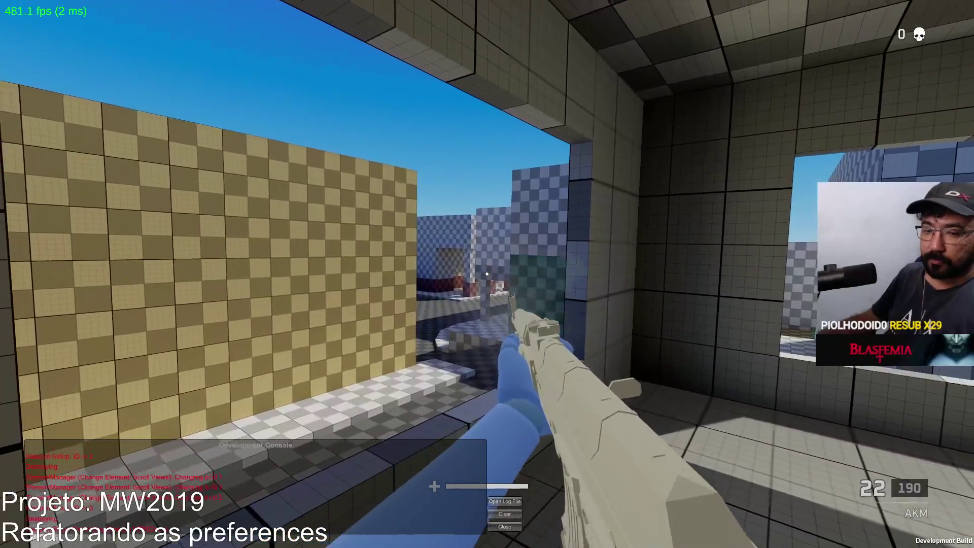
pyautogui.click(487, 274)
pyautogui.press('r')
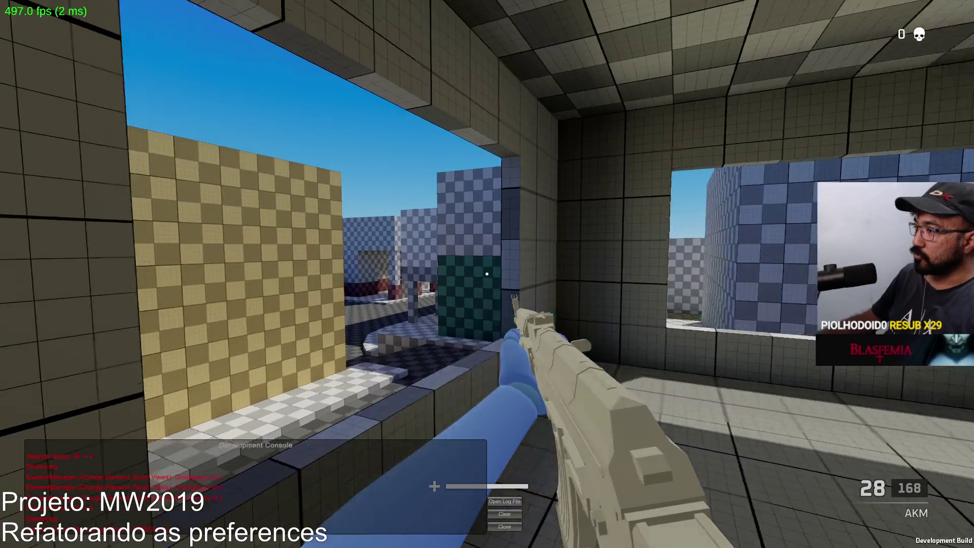
# Walk out toward the green block and buildings, then quit the game to the desktop
pyautogui.press('w')
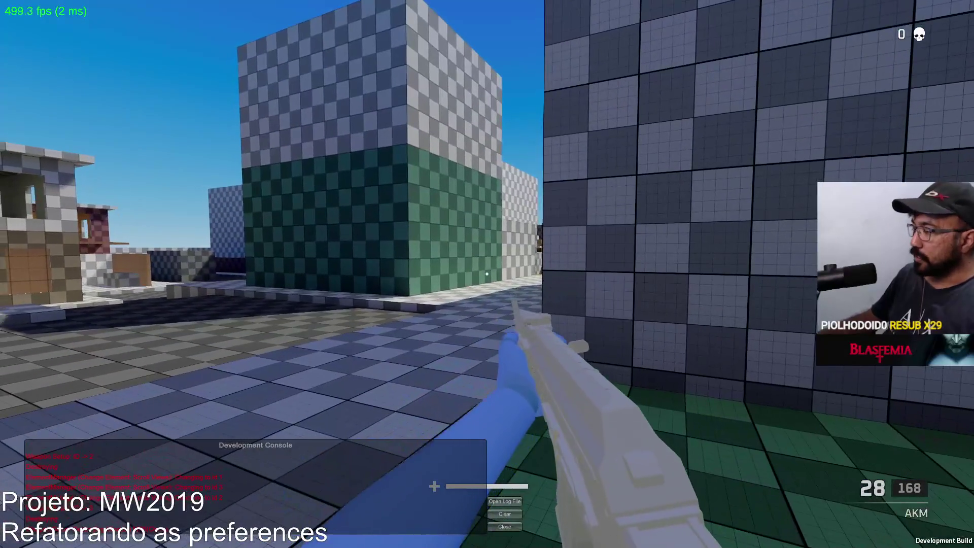
pyautogui.press('w')
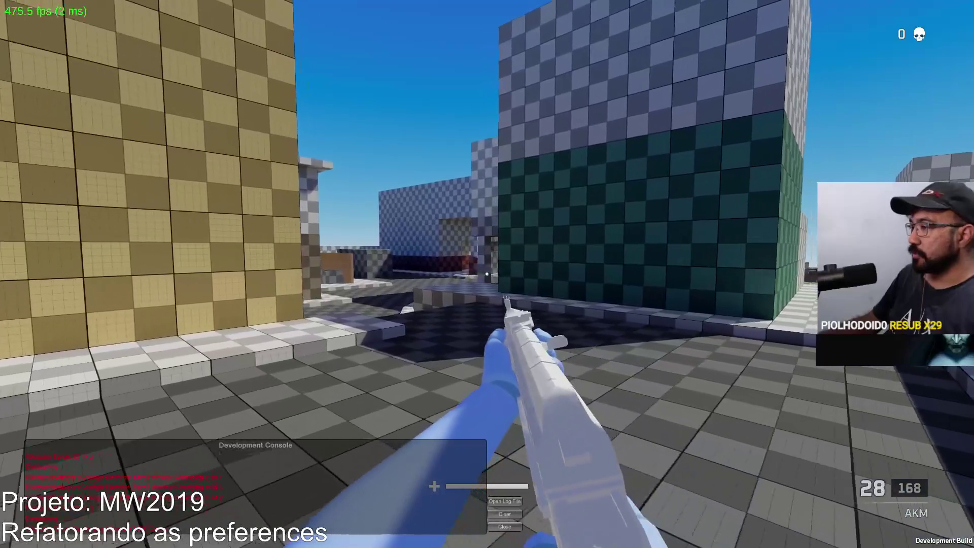
pyautogui.press('w')
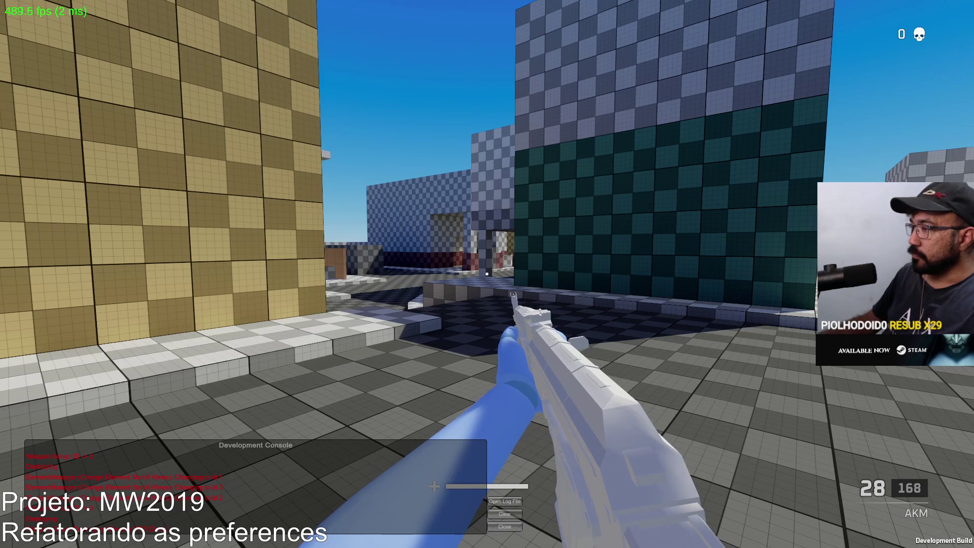
pyautogui.press('w')
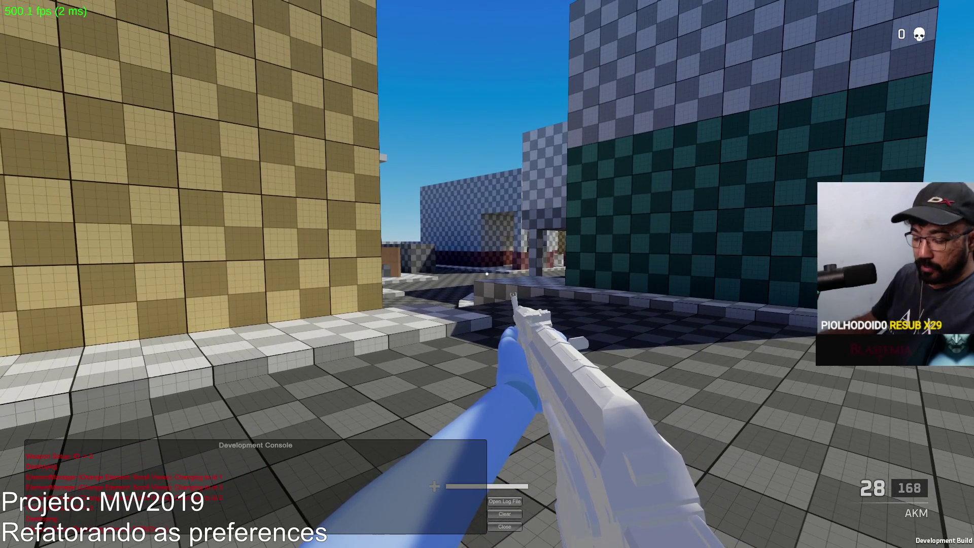
pyautogui.hotkey('alt', 'F4')
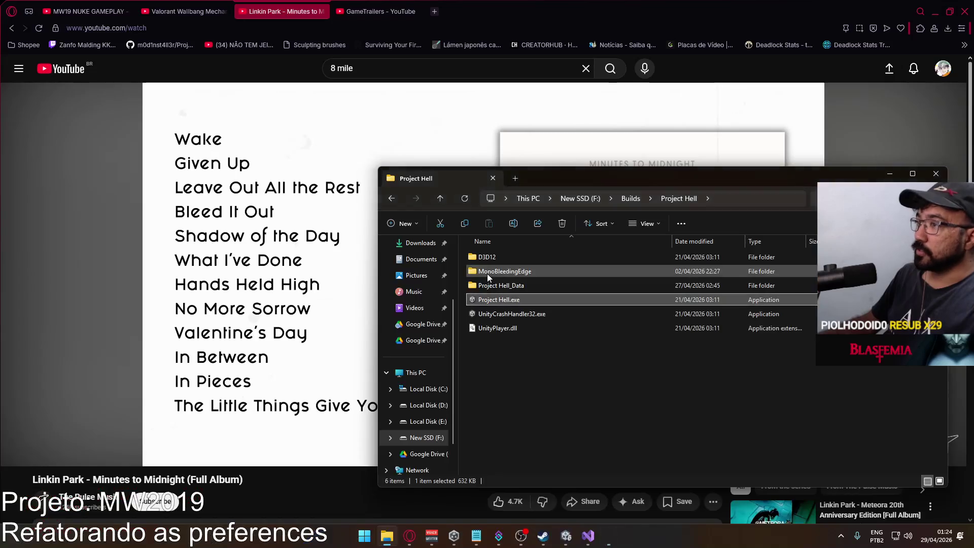
# Close the Project Hell build folder and minimize the browser to reveal the Unity editor
pyautogui.hotkey('alt', 'Tab')
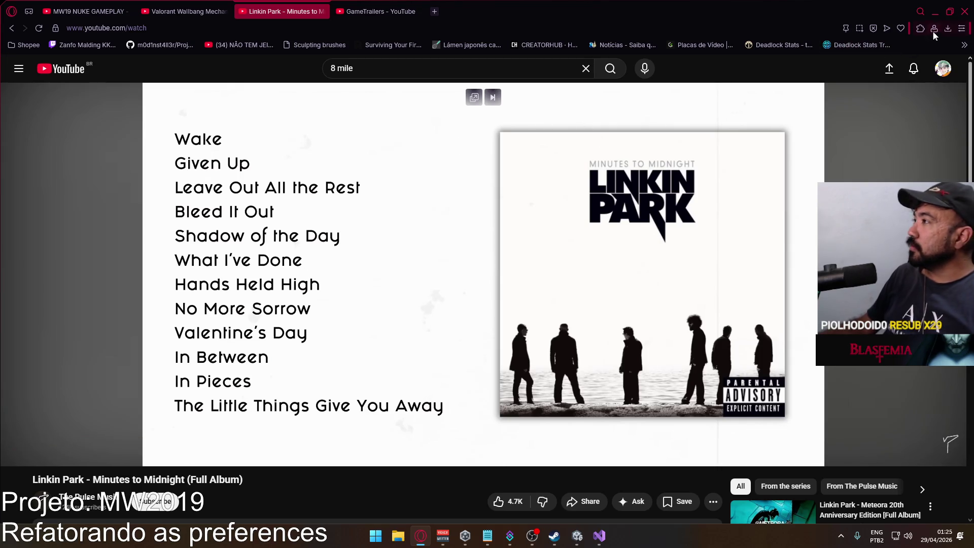
pyautogui.click(933, 12)
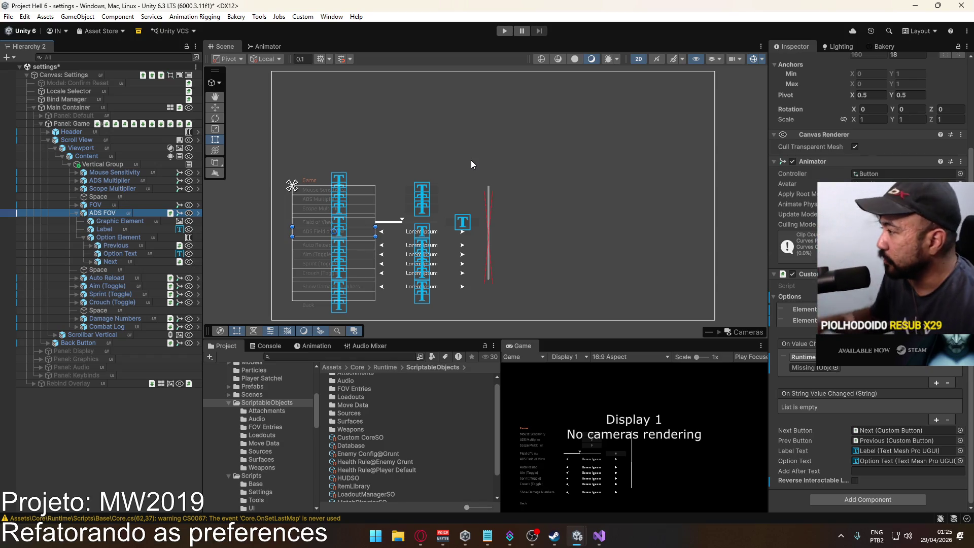
# Browse scene objects in the event target's object picker, then close it without choosing
pyautogui.click(835, 368)
pyautogui.moveTo(779, 317); pyautogui.dragTo(335, 249)
pyautogui.click(309, 270)
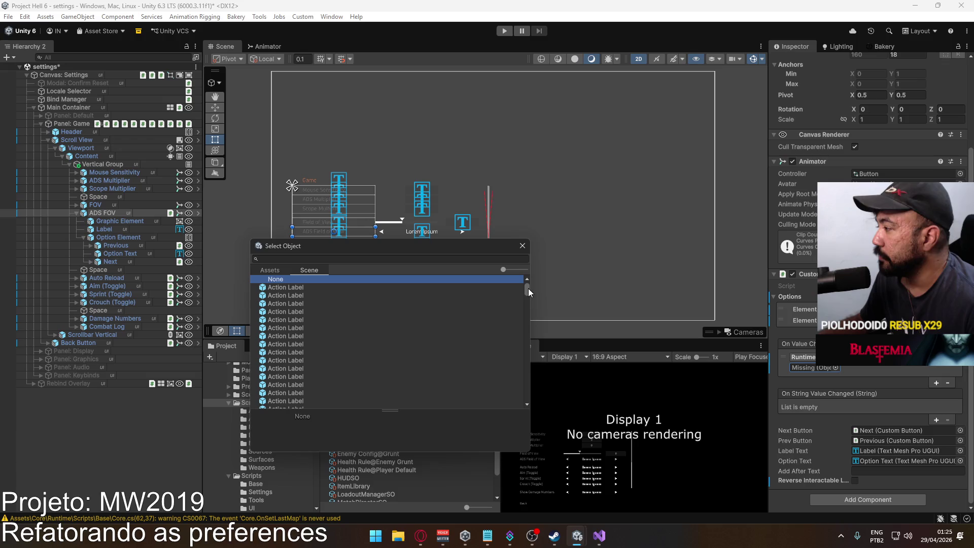
pyautogui.click(521, 246)
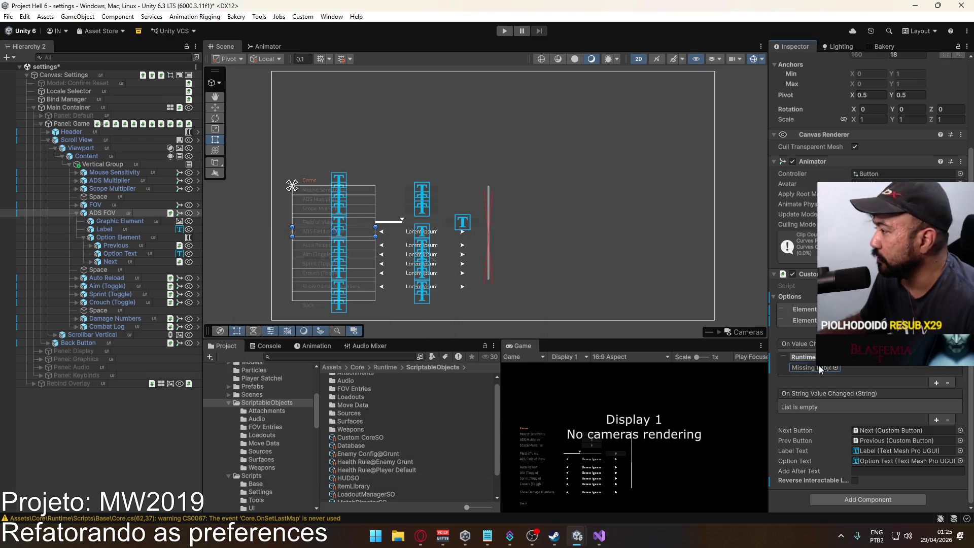
# Paste CustomCoreSO as the ADS FOV event target and pick its function
pyautogui.rightClick(784, 364)
pyautogui.click(817, 455)
pyautogui.click(872, 358)
pyautogui.moveTo(873, 385)
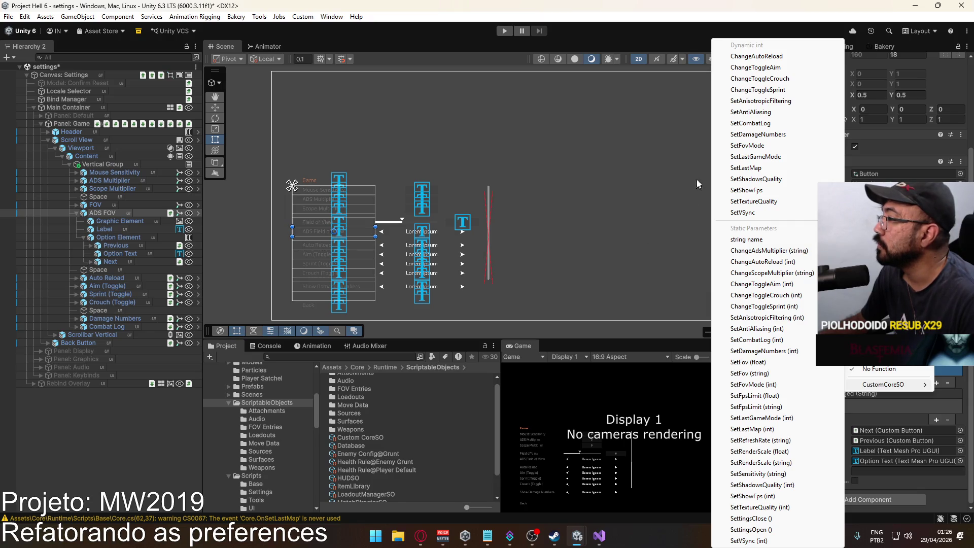
pyautogui.click(785, 274)
# Save the Unity settings scene and show the hidden tray icons
pyautogui.hotkey('ctrl', 's')
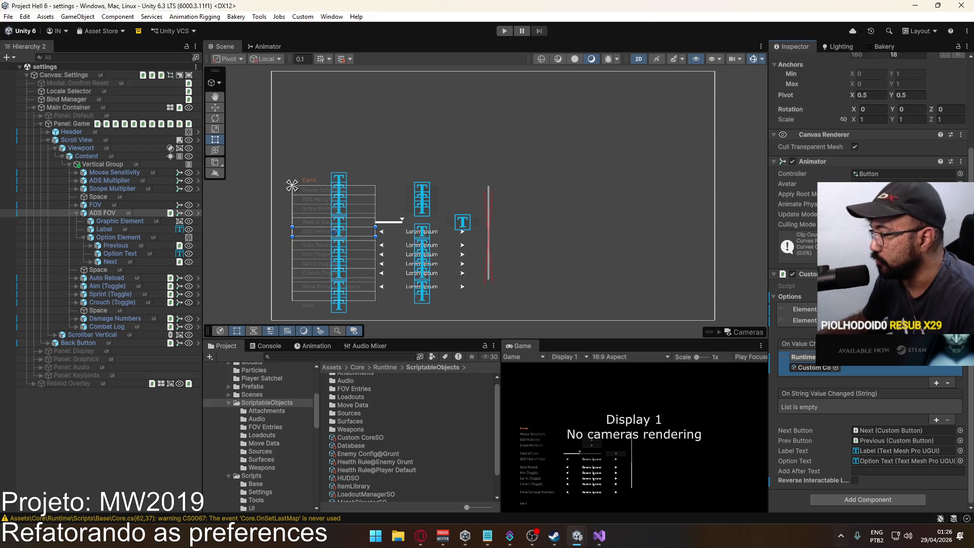
pyautogui.click(840, 536)
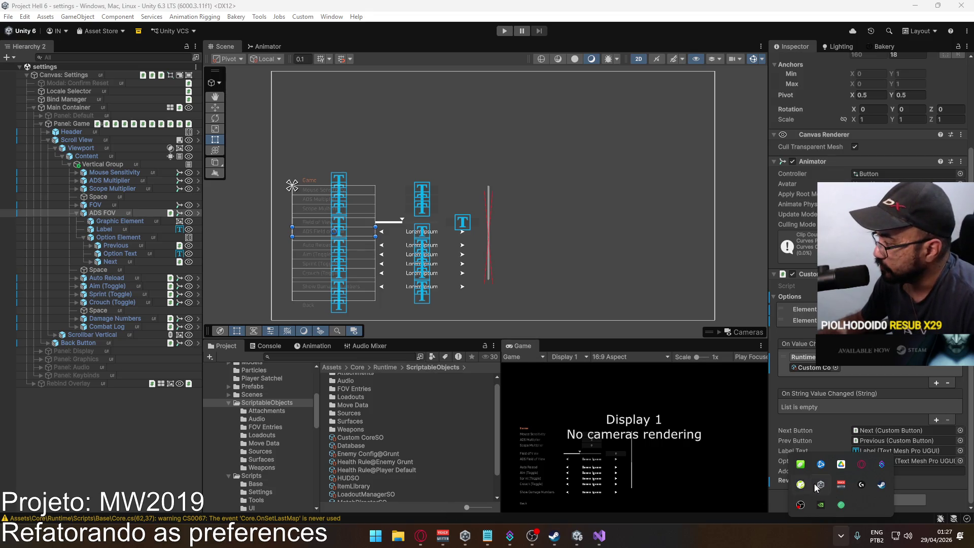
# Open Player Viewmodel Generic.blend from Google Drive's Project Hell\Models folder in Blender
pyautogui.click(822, 466)
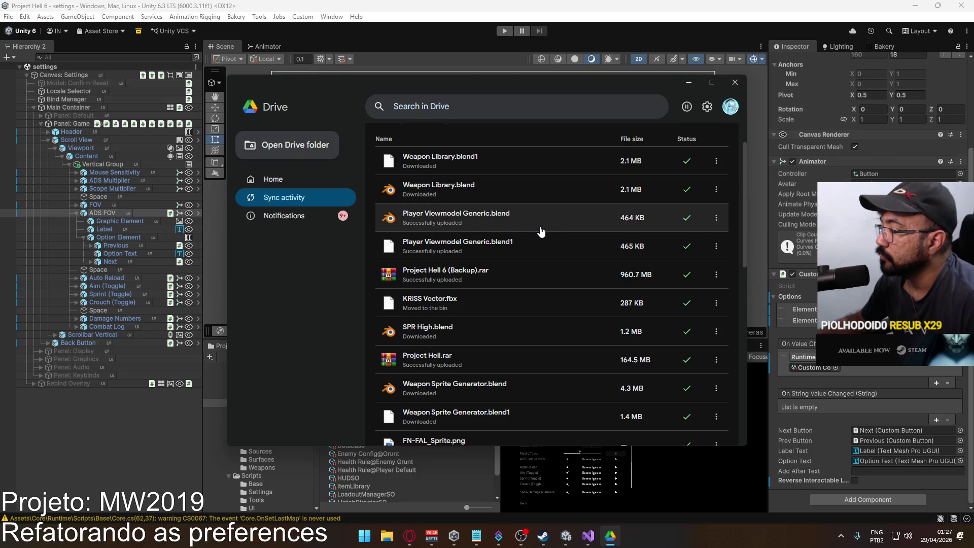
pyautogui.click(485, 224)
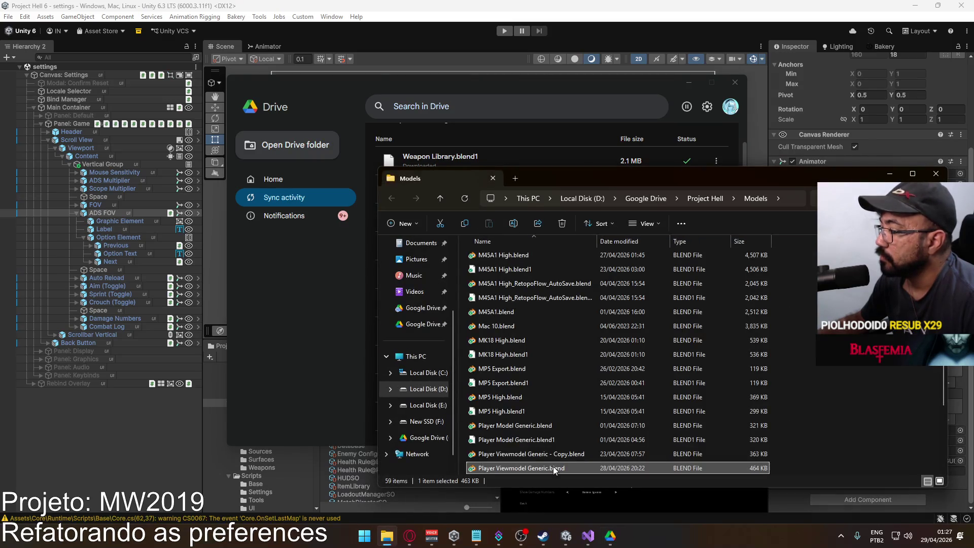
pyautogui.doubleClick(626, 408)
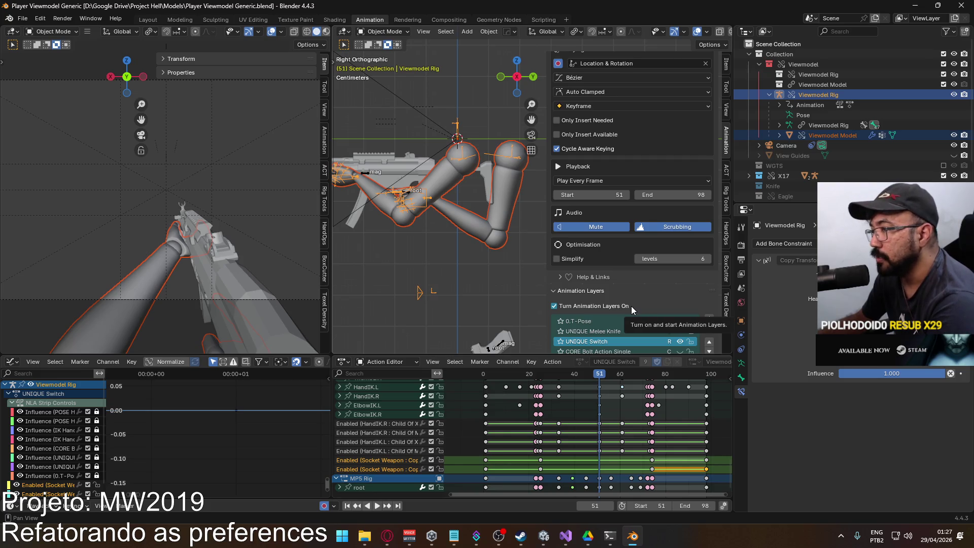
# Toggle UNIQUE Switch and preview POSE Hipfire Sidearm on the X17 rig, reverting a stray collection exclusion
pyautogui.scroll(-3, 662, 270)
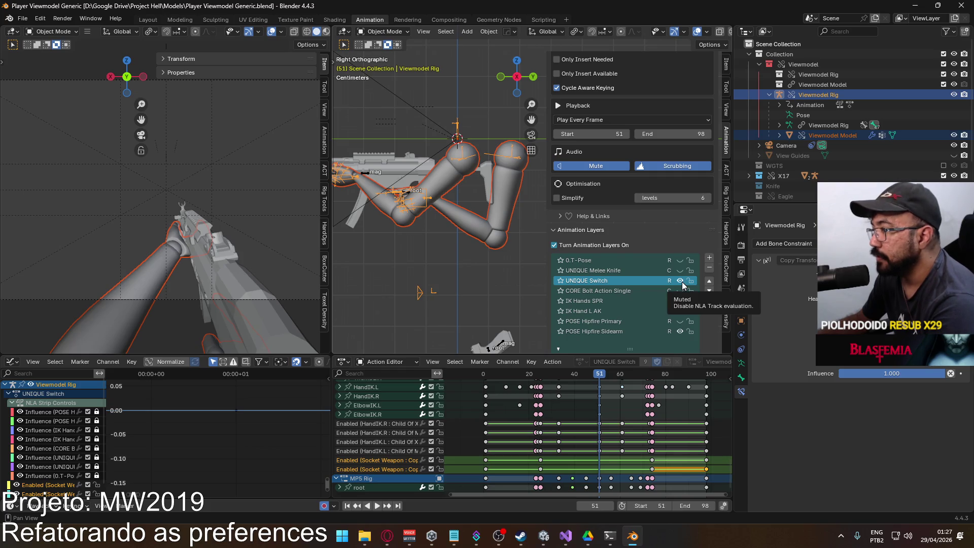
pyautogui.click(681, 281)
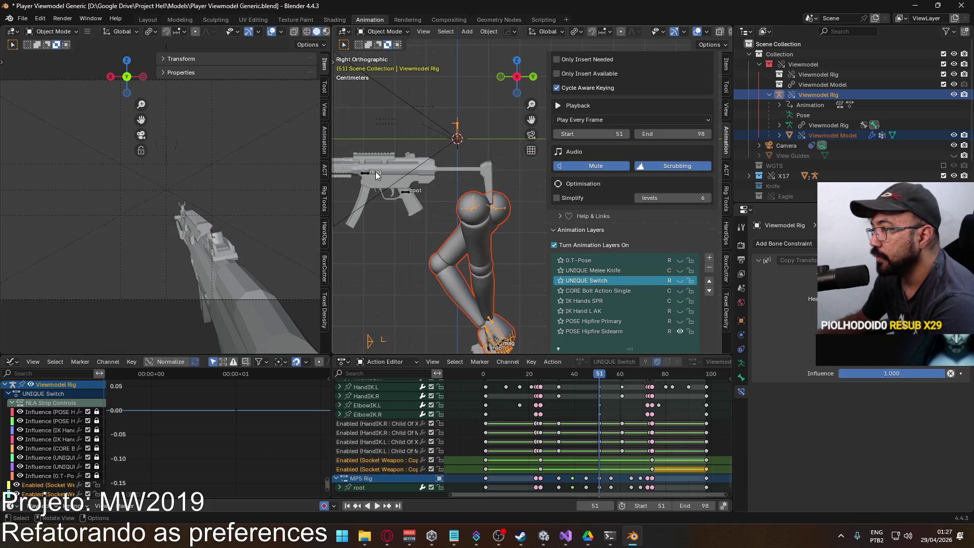
pyautogui.scroll(-2, 624, 314)
pyautogui.click(593, 290)
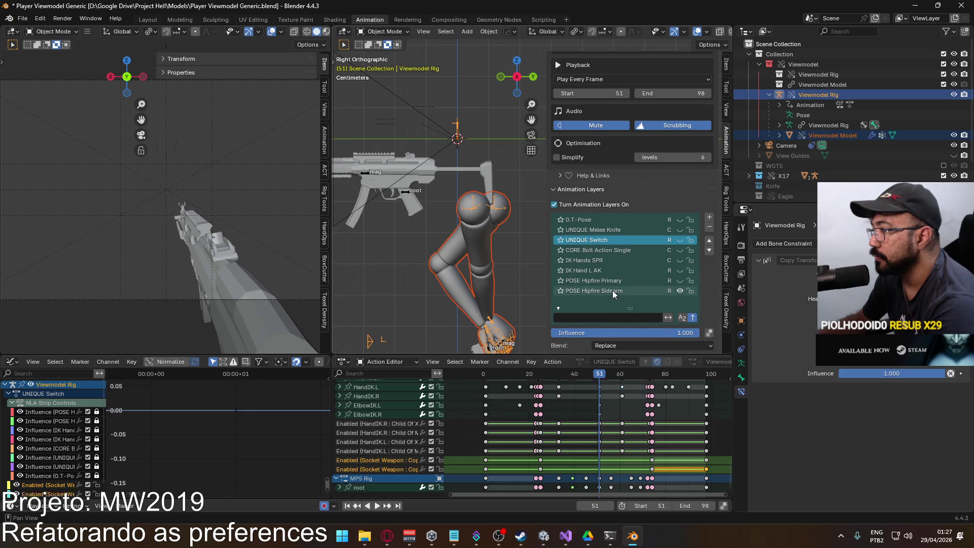
pyautogui.scroll(-1, 486, 326)
pyautogui.click(502, 307)
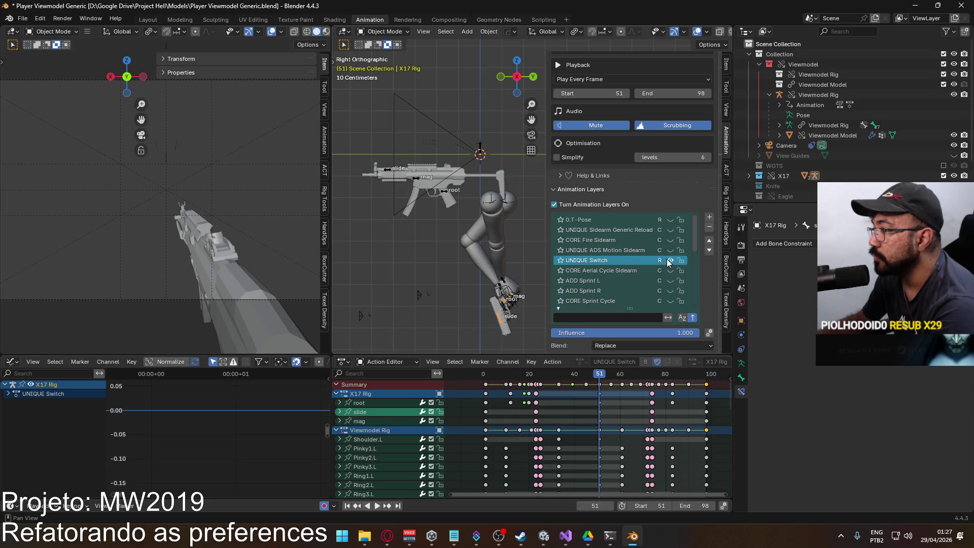
pyautogui.click(671, 260)
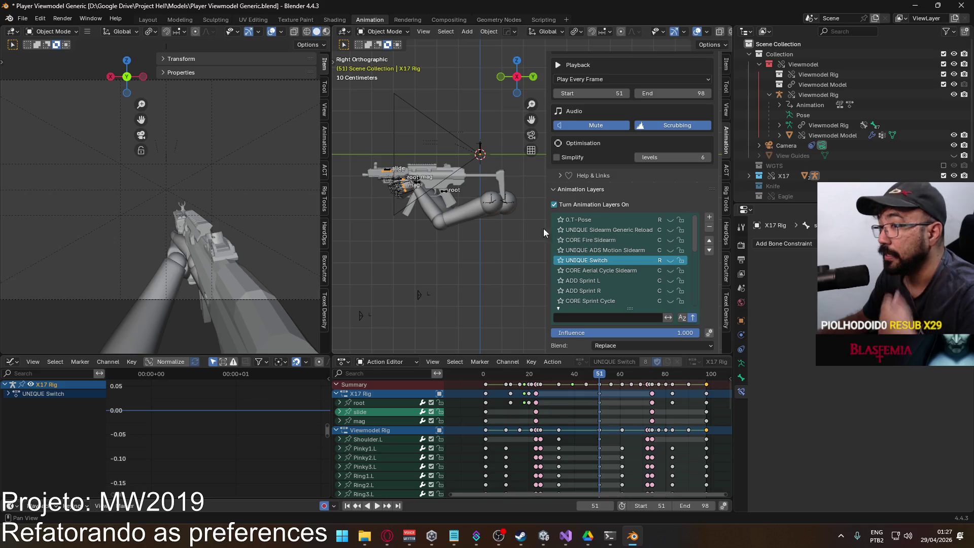
pyautogui.scroll(-5, 672, 269)
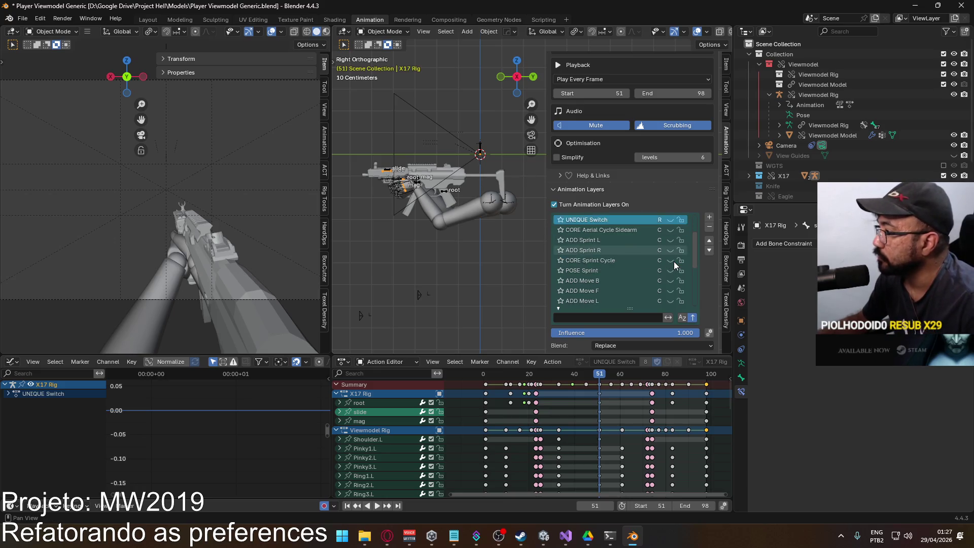
pyautogui.scroll(-1, 675, 284)
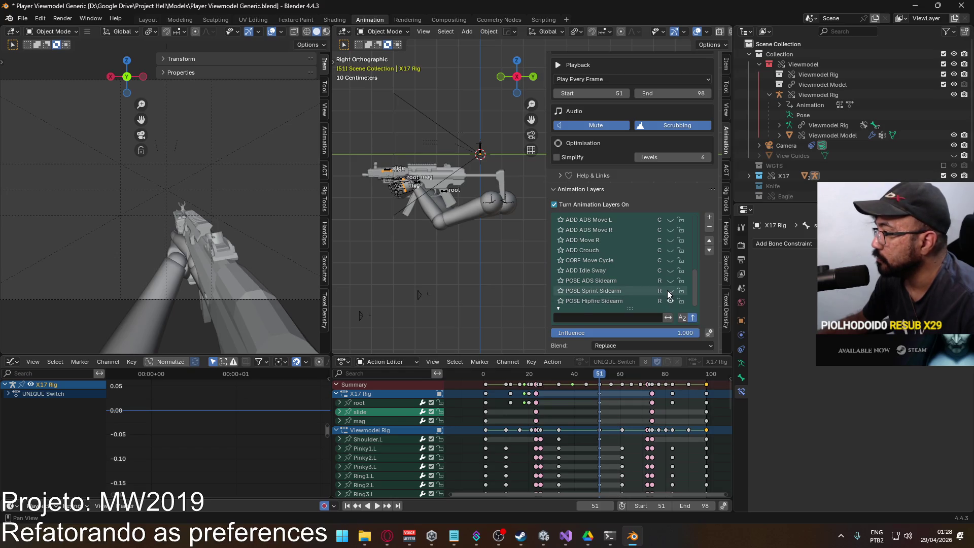
pyautogui.click(670, 301)
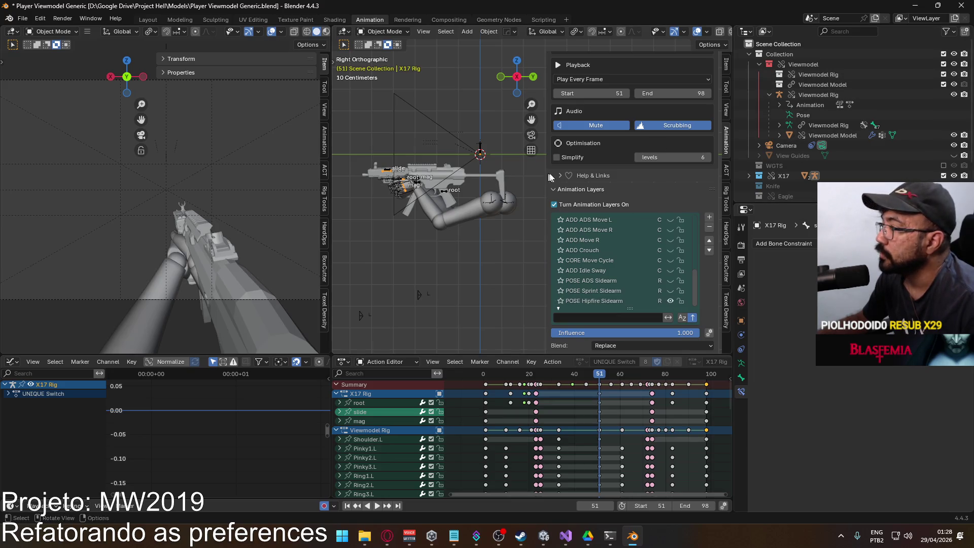
pyautogui.hotkey('ctrl', 'z')
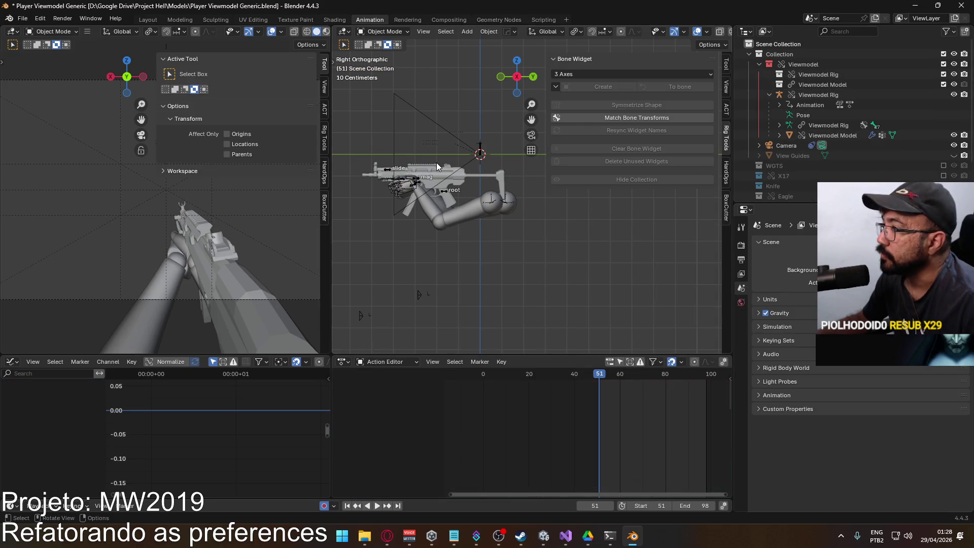
pyautogui.hotkey('ctrl', 'shift', 'z')
# Preview the Viewmodel Rig's POSE Hipfire Primary layer, then make MP5 Rig active again
pyautogui.scroll(-10, 679, 271)
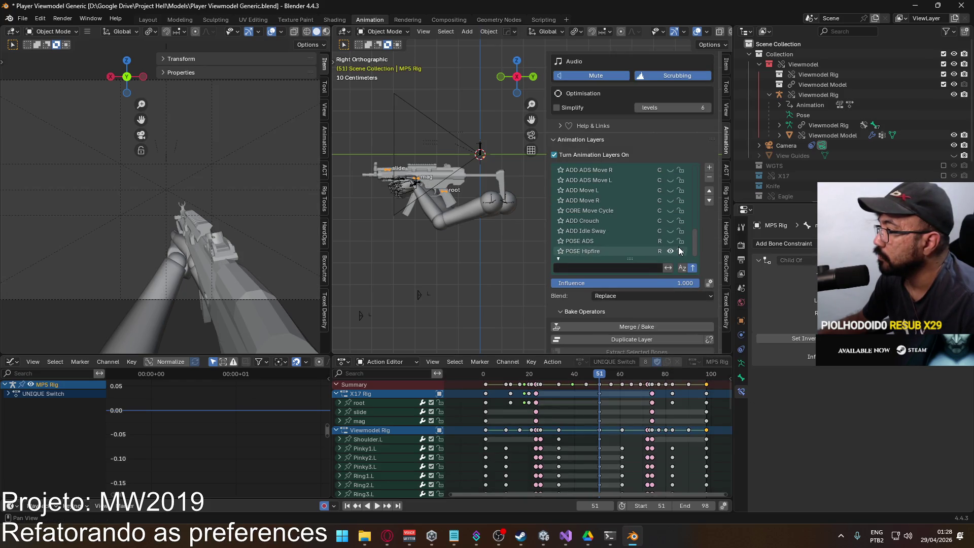
pyautogui.hotkey('ctrl', 'z')
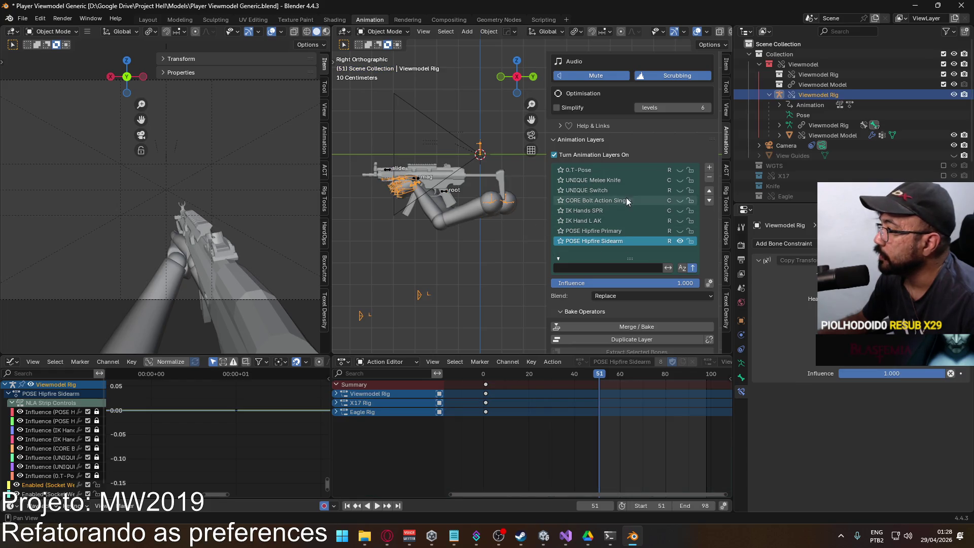
pyautogui.scroll(-2, 628, 201)
pyautogui.click(680, 211)
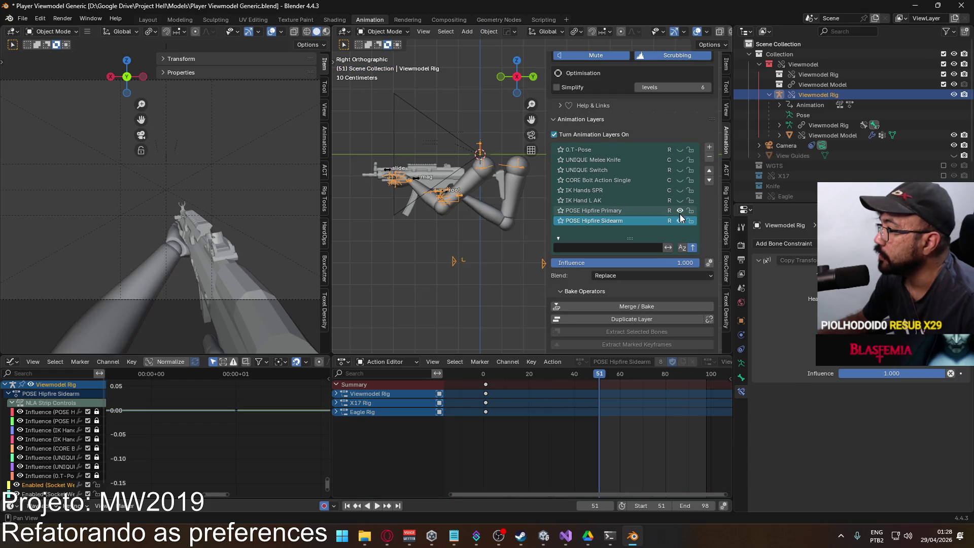
pyautogui.hotkey('ctrl', 'z')
pyautogui.hotkey('ctrl', 'z')
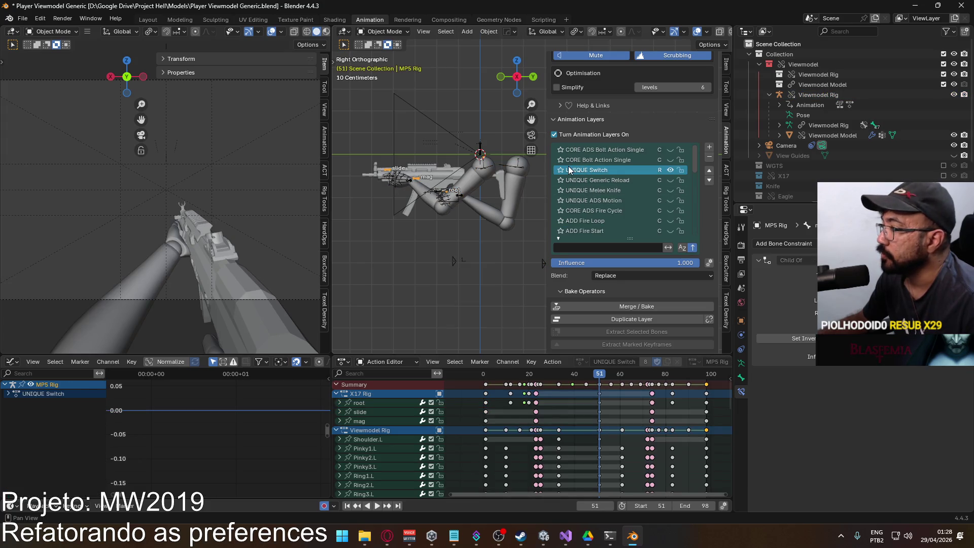
pyautogui.click(384, 32)
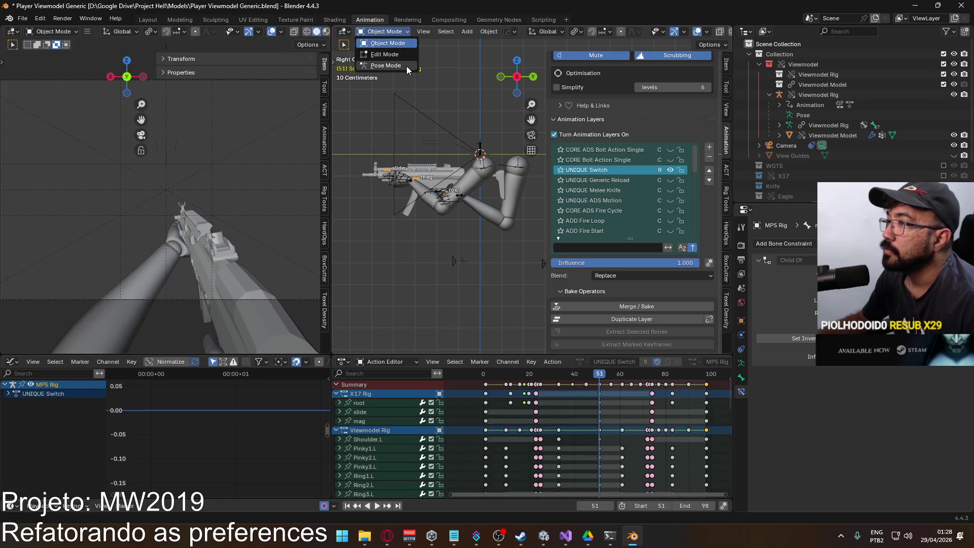
# In Pose Mode, make CORE Move Cycle the active layer at 1.000 influence and play it
pyautogui.click(386, 66)
pyautogui.scroll(2, 440, 194)
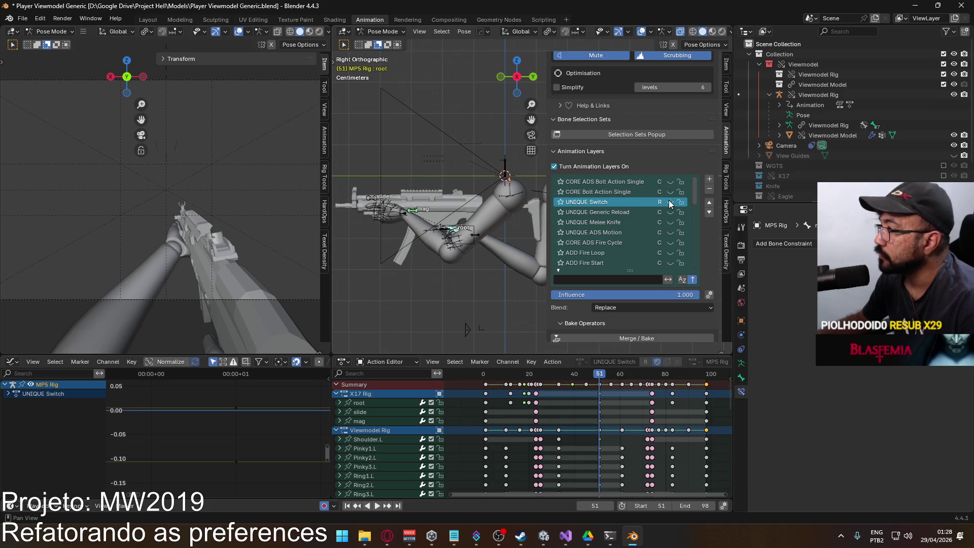
pyautogui.moveTo(695, 200); pyautogui.dragTo(696, 264)
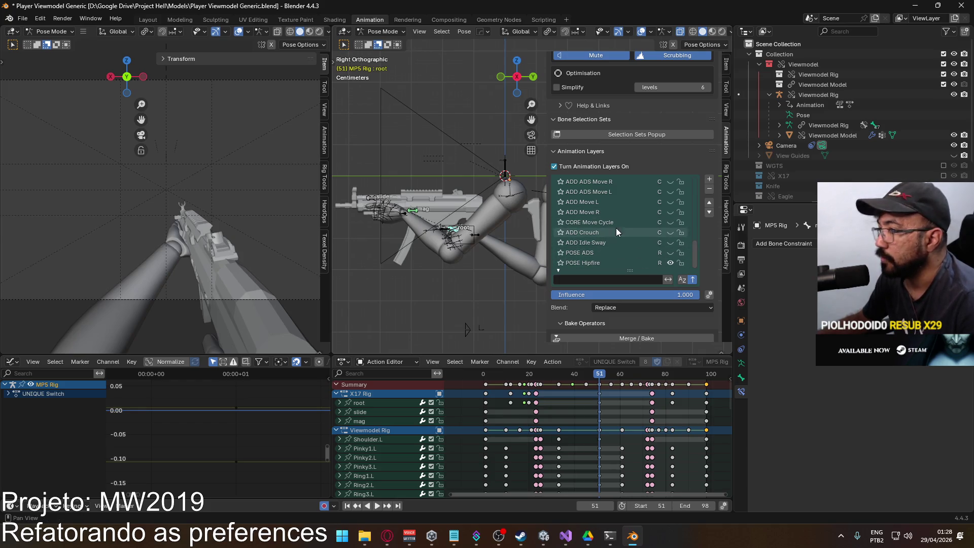
pyautogui.scroll(1, 619, 246)
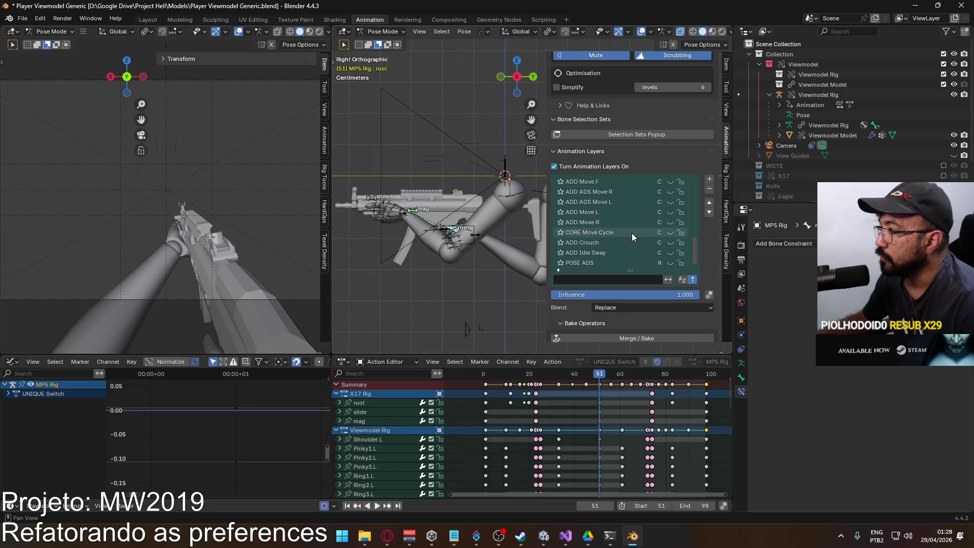
pyautogui.click(631, 233)
pyautogui.click(546, 377)
pyautogui.press('space')
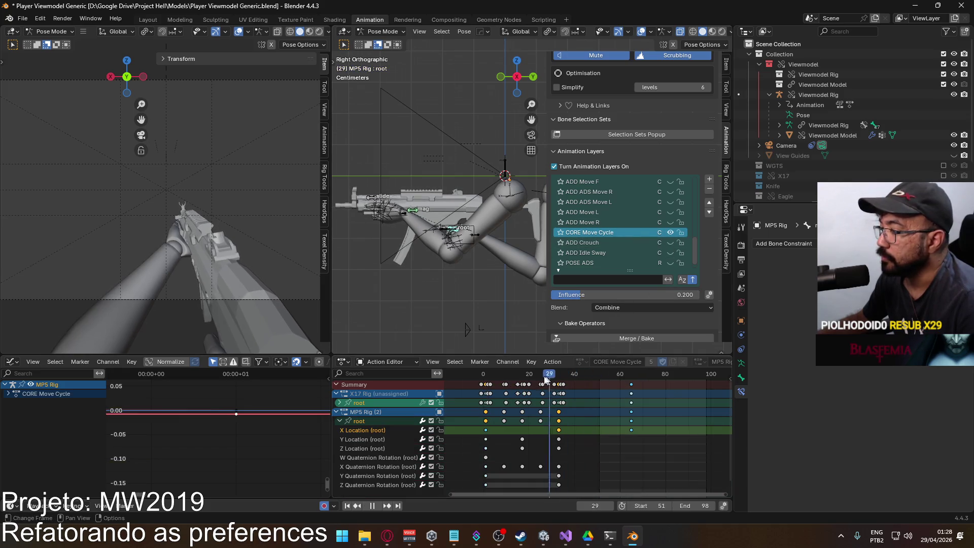
pyautogui.press('space')
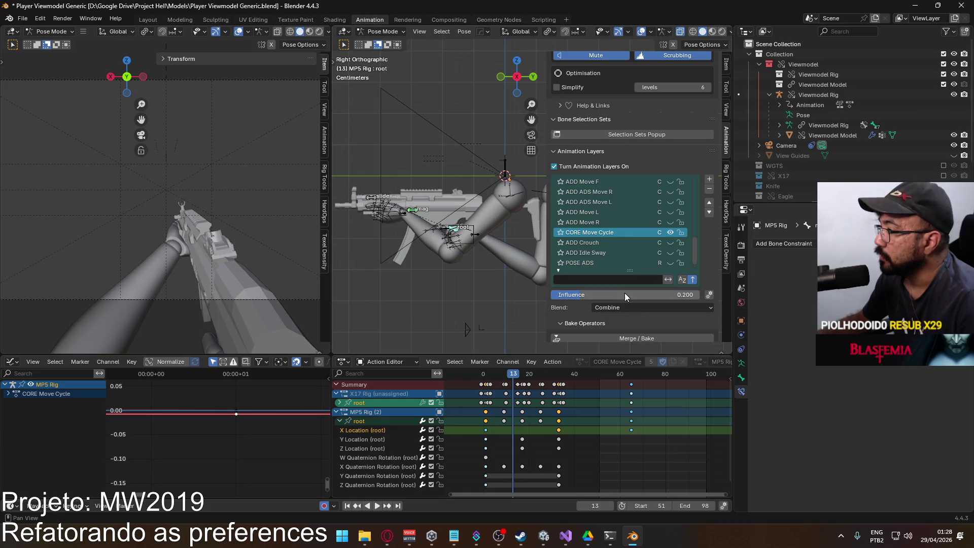
pyautogui.press('BackSpace')
pyautogui.press('space')
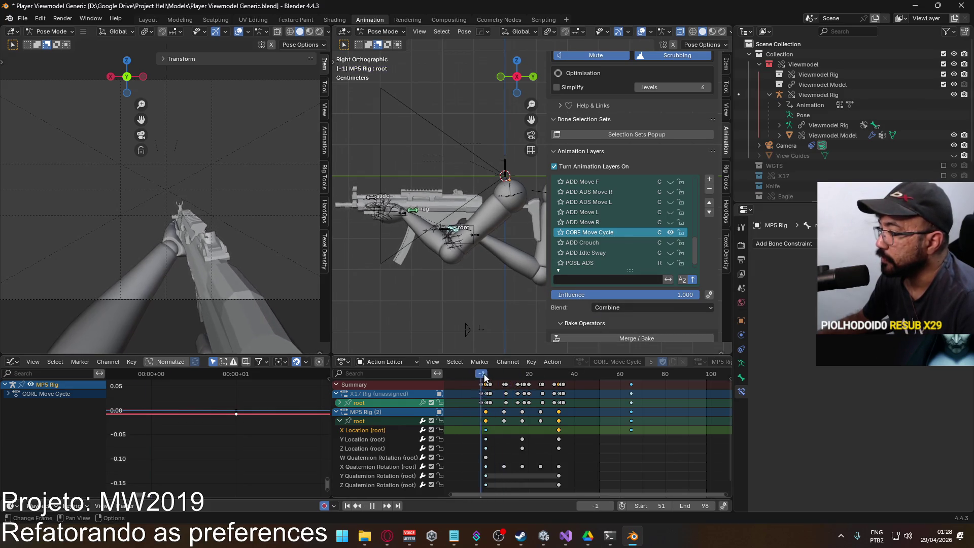
pyautogui.moveTo(553, 377)
pyautogui.mouseDown()
pyautogui.moveTo(505, 376)
pyautogui.moveTo(631, 381)
pyautogui.mouseUp()
pyautogui.press('space')
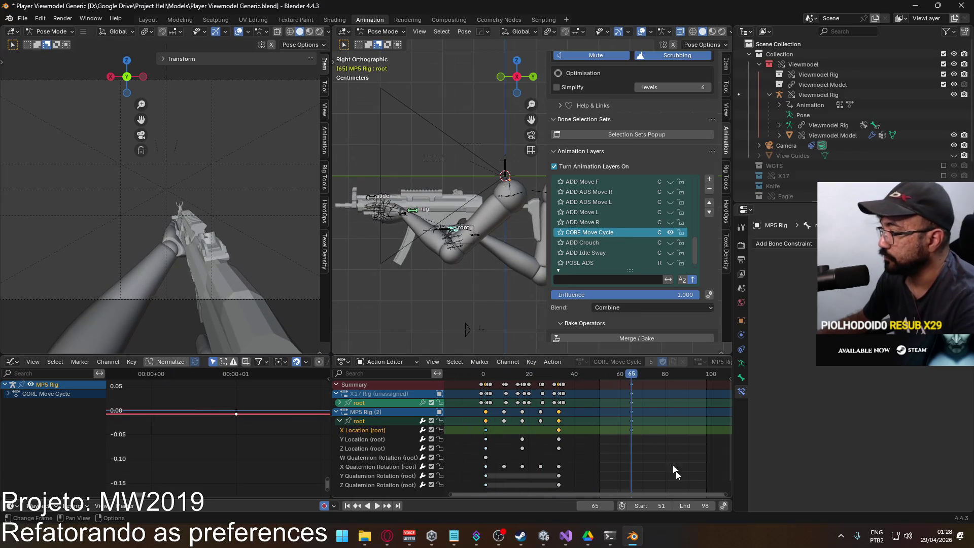
# Set the scene frame range to 1–64, play the cycle, and collapse the MP5 Rig channel group
pyautogui.click(700, 505)
pyautogui.press('Return')
pyautogui.click(654, 505)
pyautogui.write('1')
pyautogui.press('Return')
pyautogui.press('space')
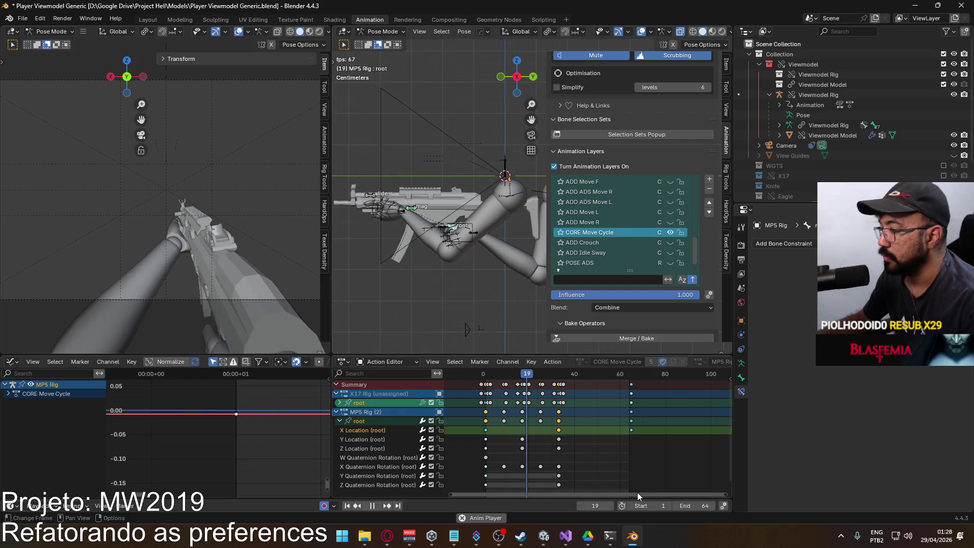
pyautogui.click(339, 421)
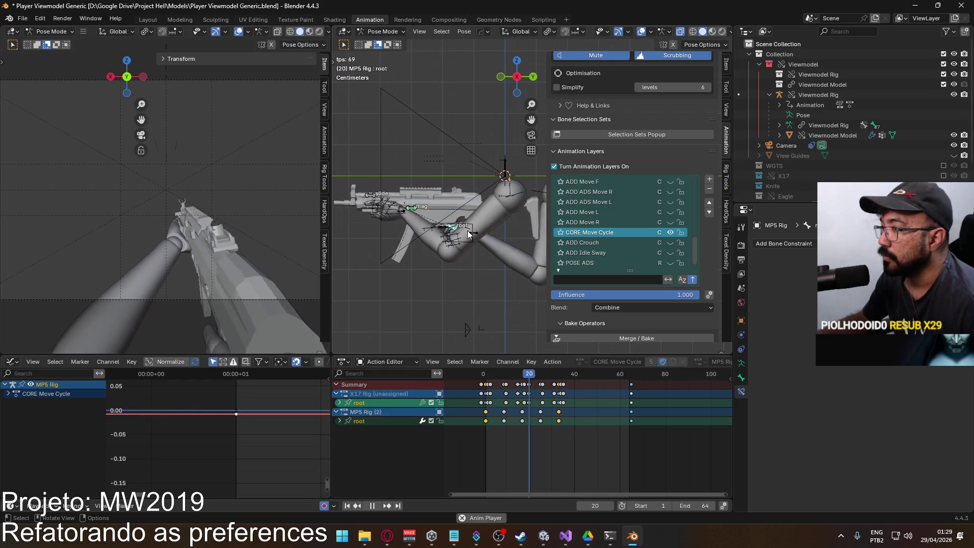
pyautogui.click(385, 31)
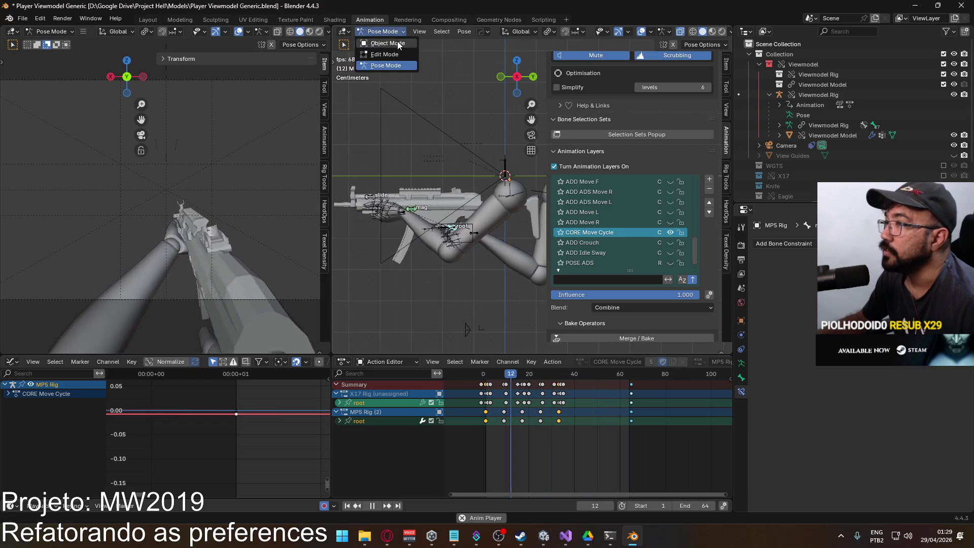
# Put the Viewmodel Rig in Pose Mode and select HandIK.R, Socket Hand L and HandIK.L to inspect constraints
pyautogui.click(398, 45)
pyautogui.click(467, 223)
pyautogui.click(384, 32)
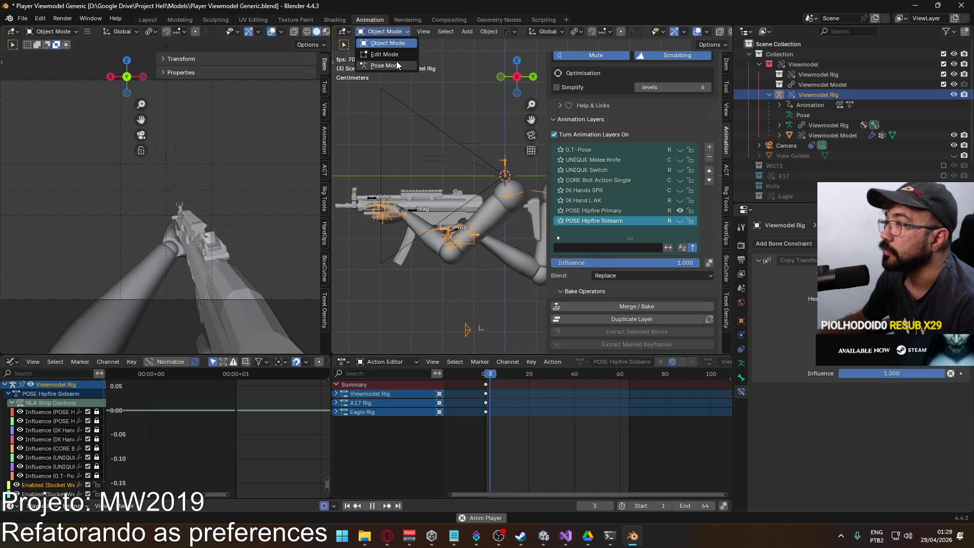
pyautogui.click(398, 65)
pyautogui.click(474, 233)
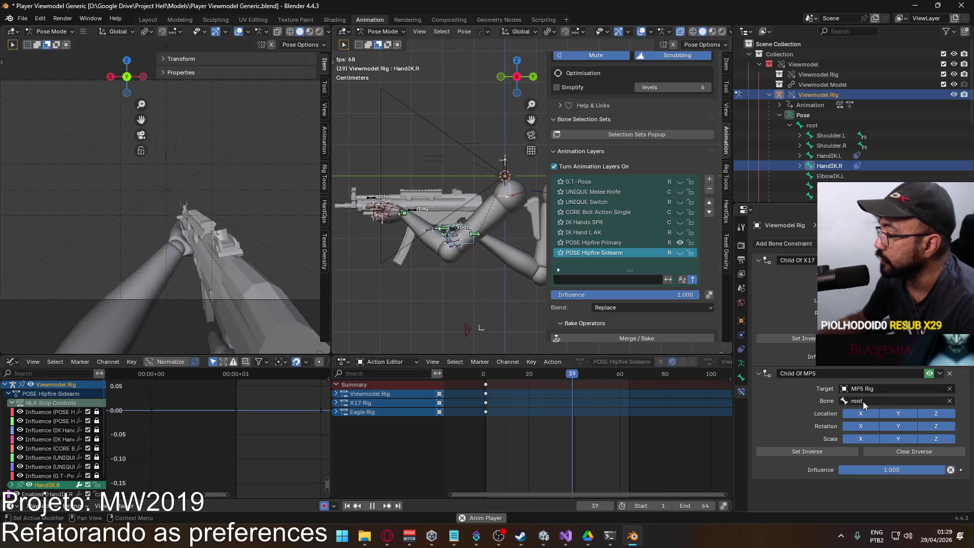
pyautogui.click(394, 218)
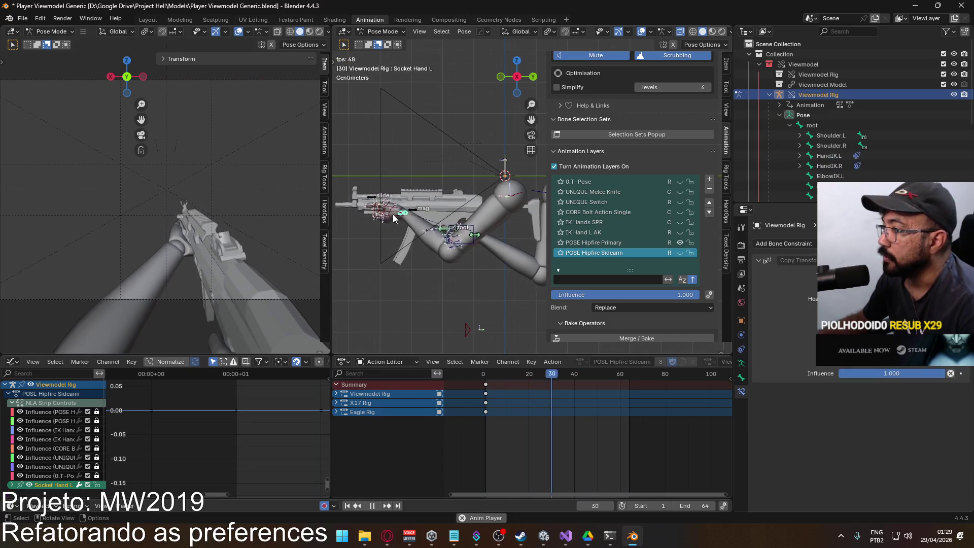
pyautogui.click(394, 218)
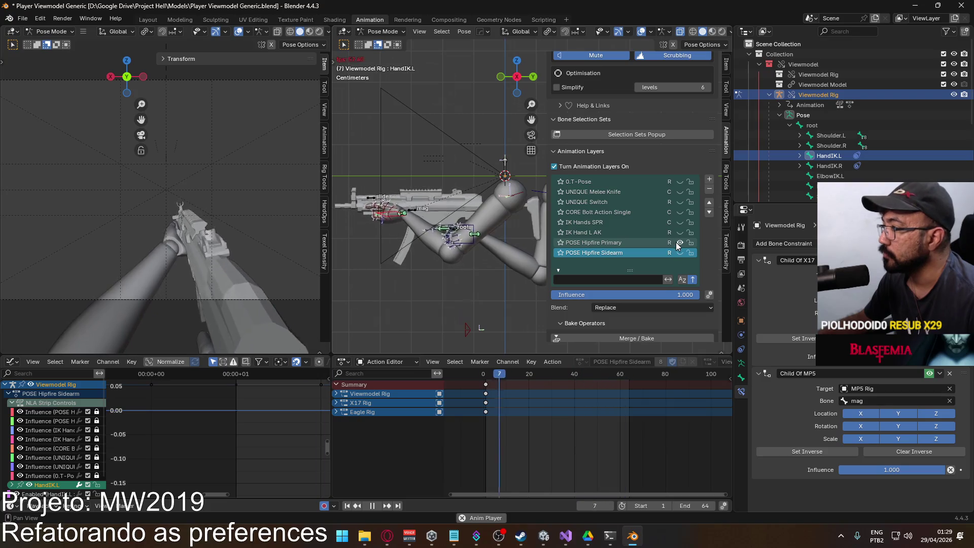
pyautogui.press('Escape')
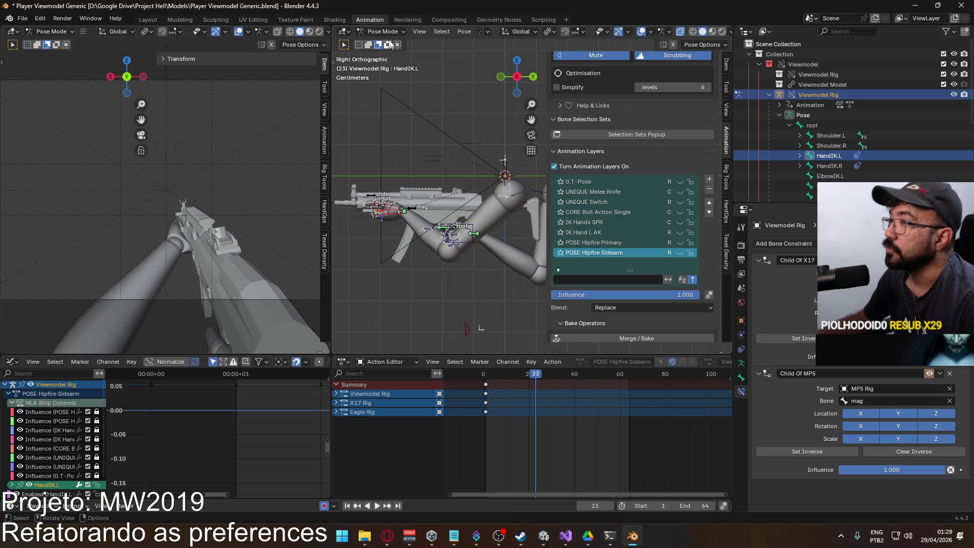
pyautogui.click(387, 35)
# Make CORE Bolt Action Single the MP5 Rig's active layer and extend the end frame to 105
pyautogui.click(381, 43)
pyautogui.click(415, 209)
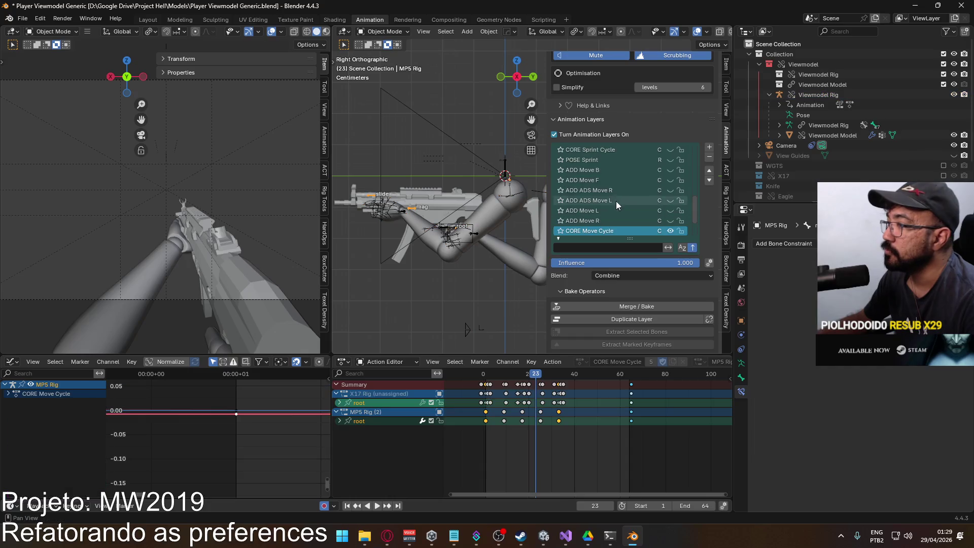
pyautogui.scroll(-7, 631, 230)
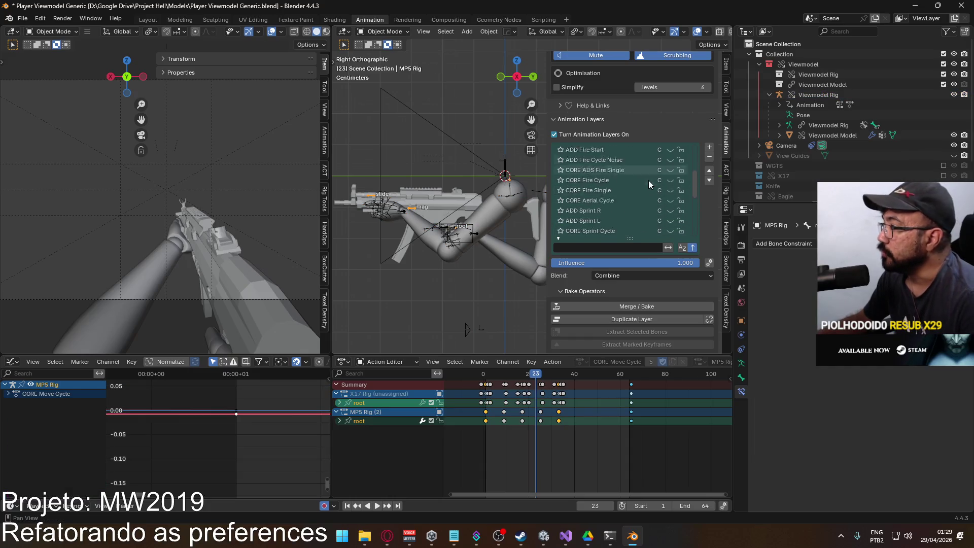
pyautogui.scroll(-3, 647, 175)
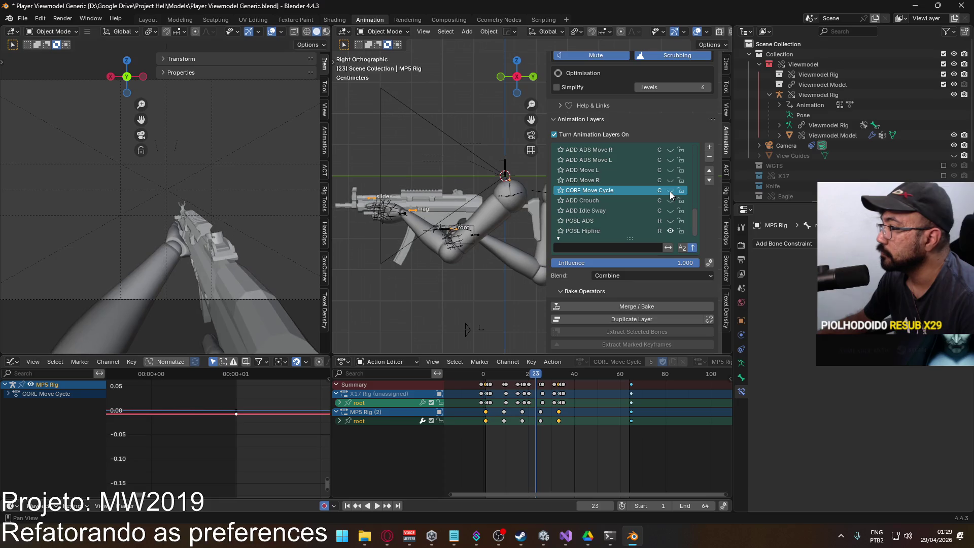
pyautogui.moveTo(691, 214); pyautogui.dragTo(684, 151)
pyautogui.click(665, 159)
pyautogui.click(670, 160)
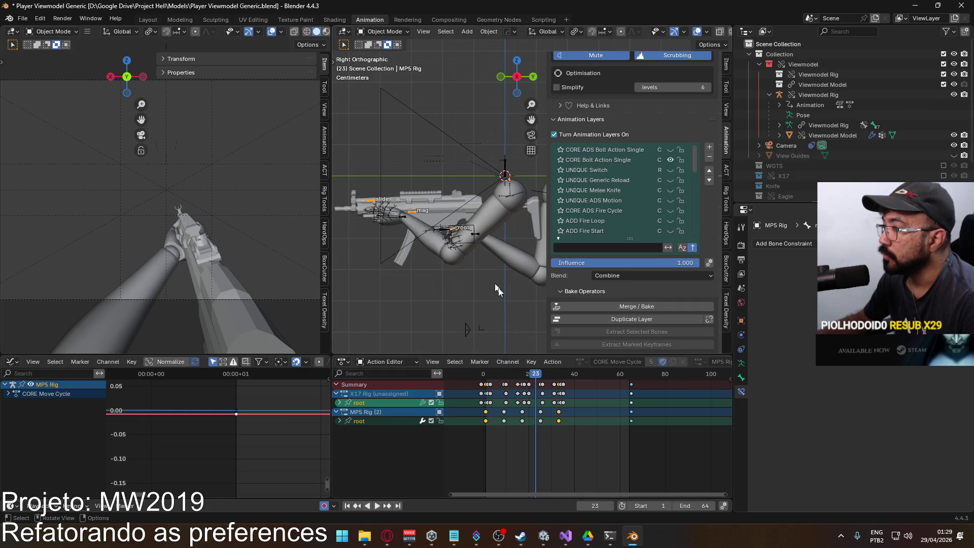
pyautogui.click(608, 158)
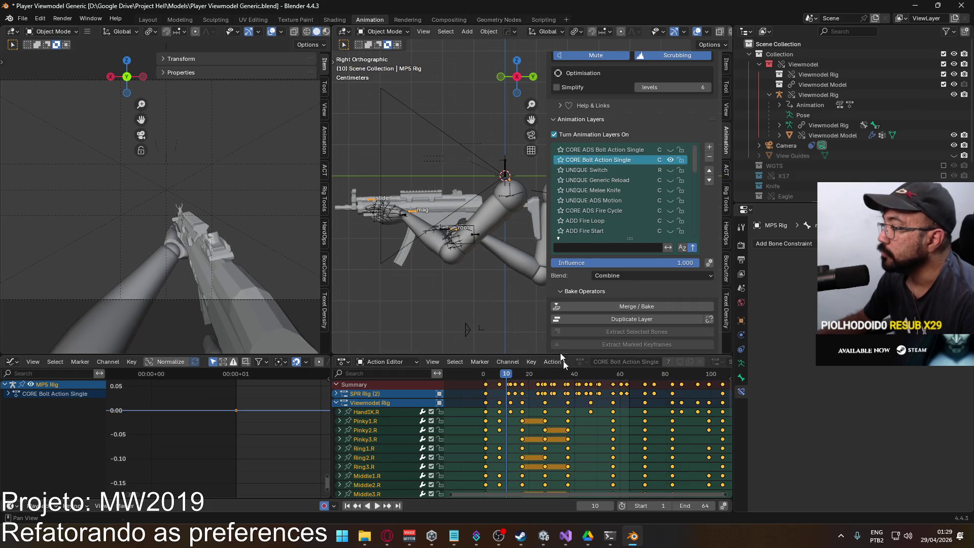
pyautogui.scroll(-4, 598, 394)
pyautogui.moveTo(699, 506); pyautogui.dragTo(703, 506)
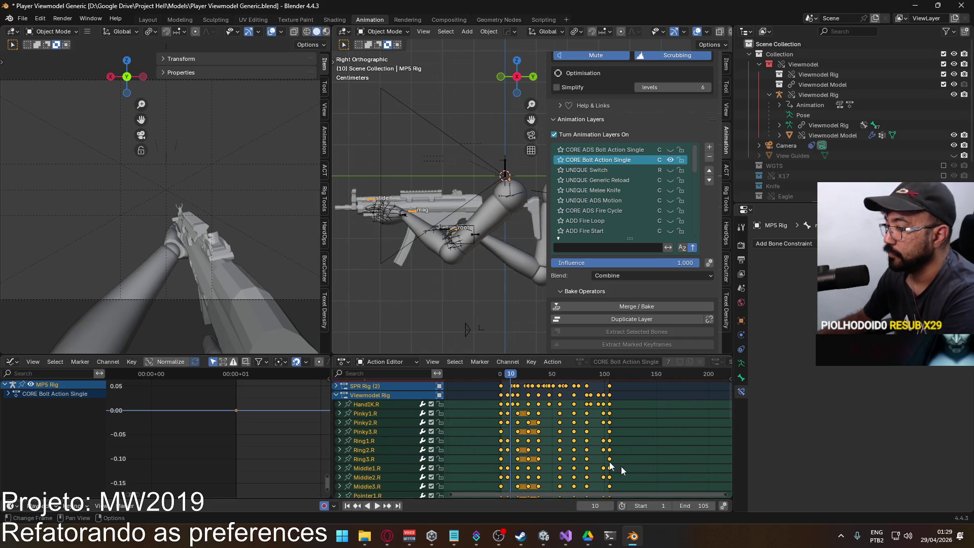
# Expand SPR Rig (root, slide, mag) and Viewmodel Rig bone channels, then play the action
pyautogui.click(335, 395)
pyautogui.click(335, 394)
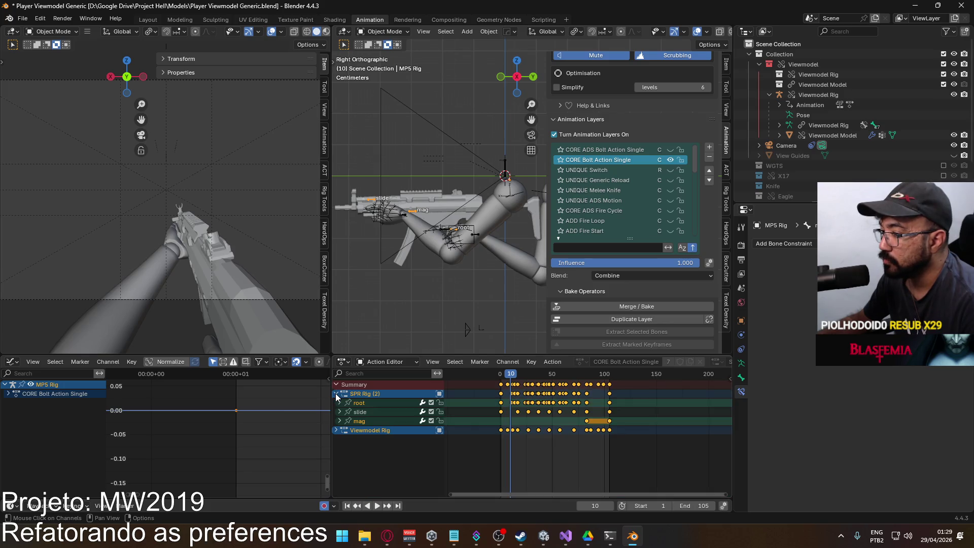
pyautogui.scroll(3, 510, 418)
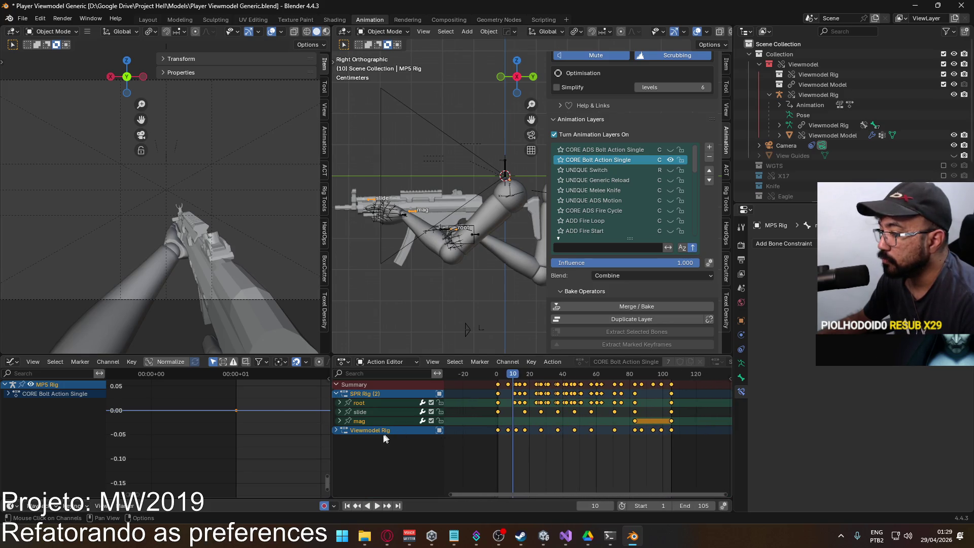
pyautogui.click(337, 430)
pyautogui.scroll(2, 497, 441)
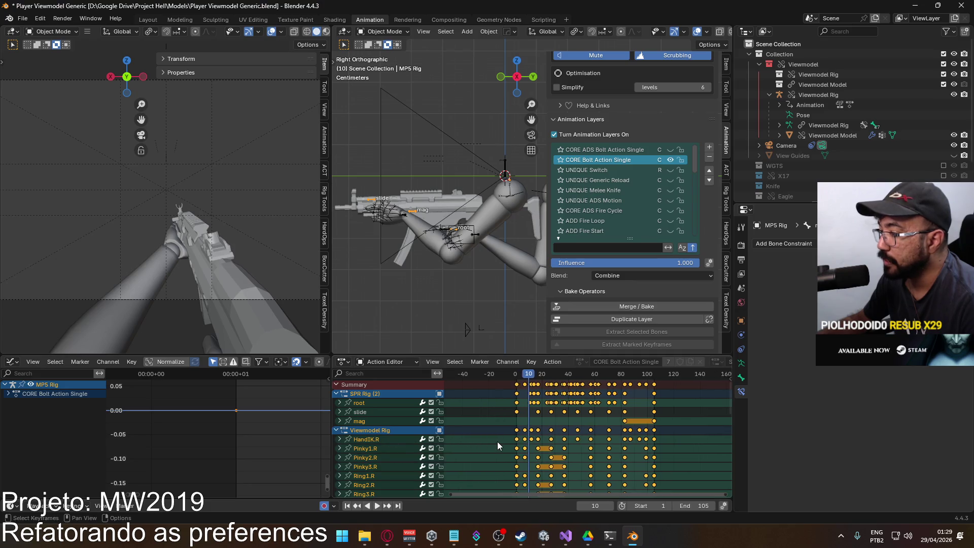
pyautogui.press('space')
# Scrub the bolt-action from frame 4 past its last frame, reset to frame 1, then select the Viewmodel Rig
pyautogui.click(497, 375)
pyautogui.moveTo(497, 377)
pyautogui.mouseDown()
pyautogui.moveTo(685, 381)
pyautogui.moveTo(491, 392)
pyautogui.mouseUp()
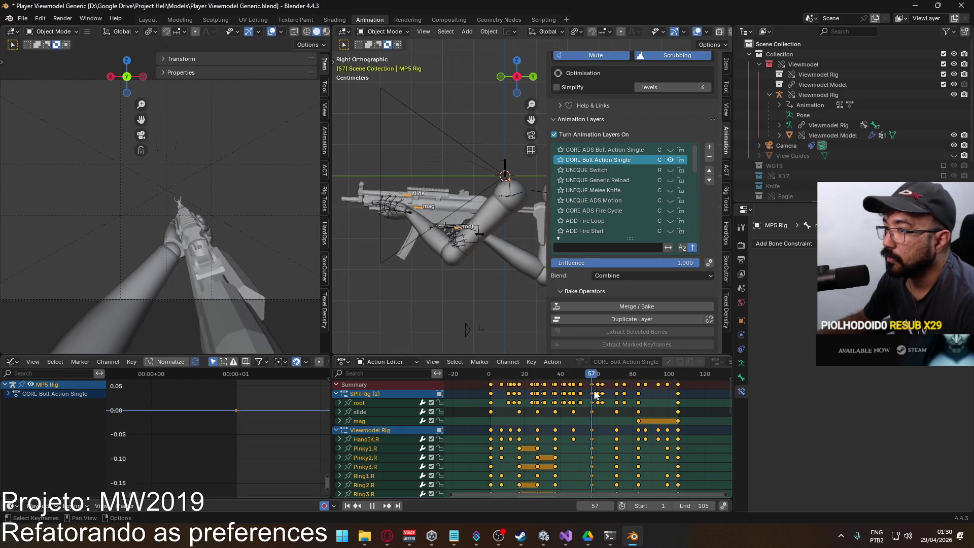
pyautogui.moveTo(648, 401)
pyautogui.mouseDown()
pyautogui.moveTo(679, 402)
pyautogui.moveTo(589, 398)
pyautogui.mouseUp()
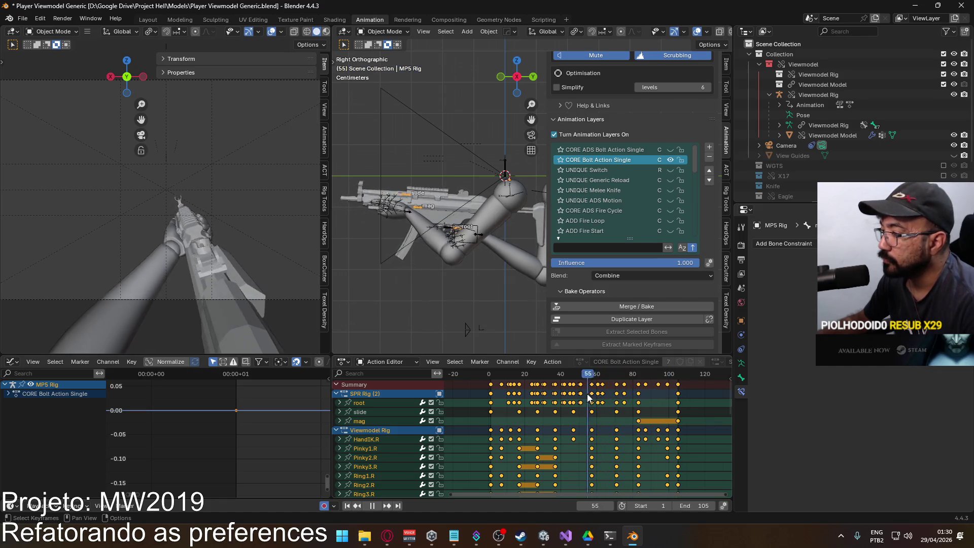
pyautogui.press('Escape')
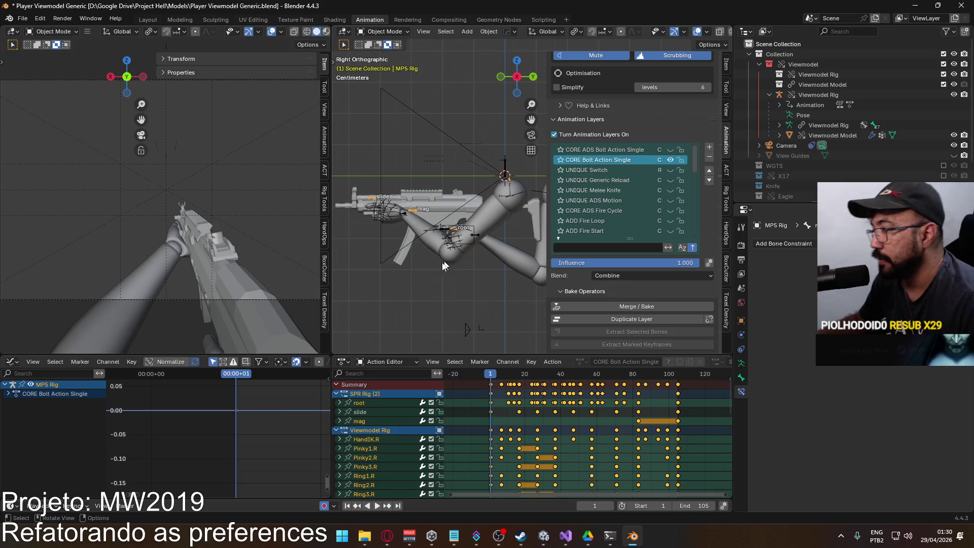
pyautogui.click(403, 224)
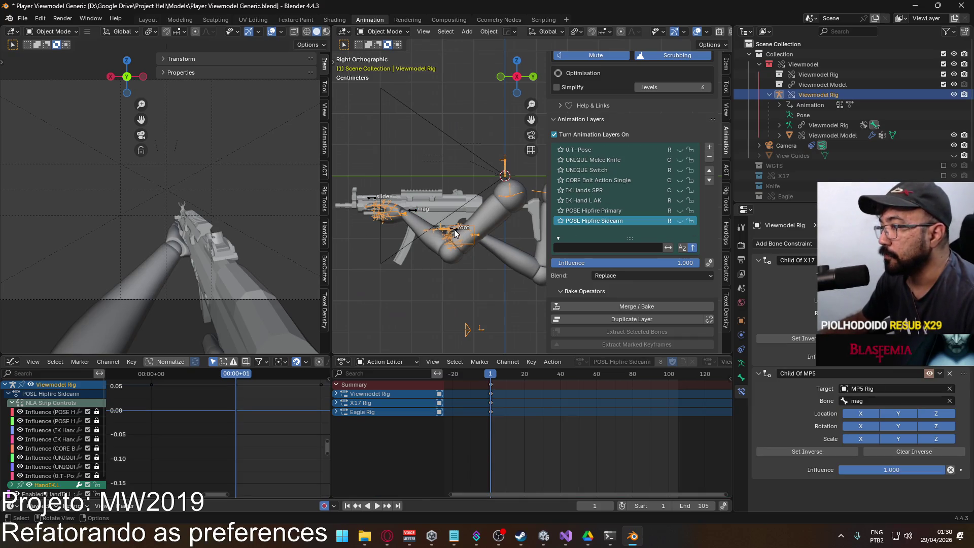
# Put the MP5 Rig into Pose Mode, inspect it with the root bone deselected, then return to Object Mode
pyautogui.click(455, 231)
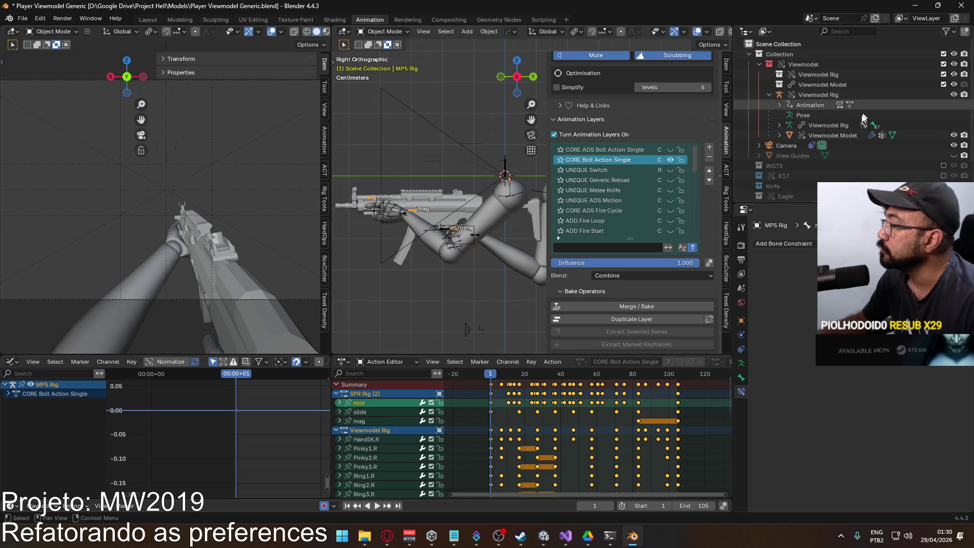
pyautogui.scroll(-4, 862, 117)
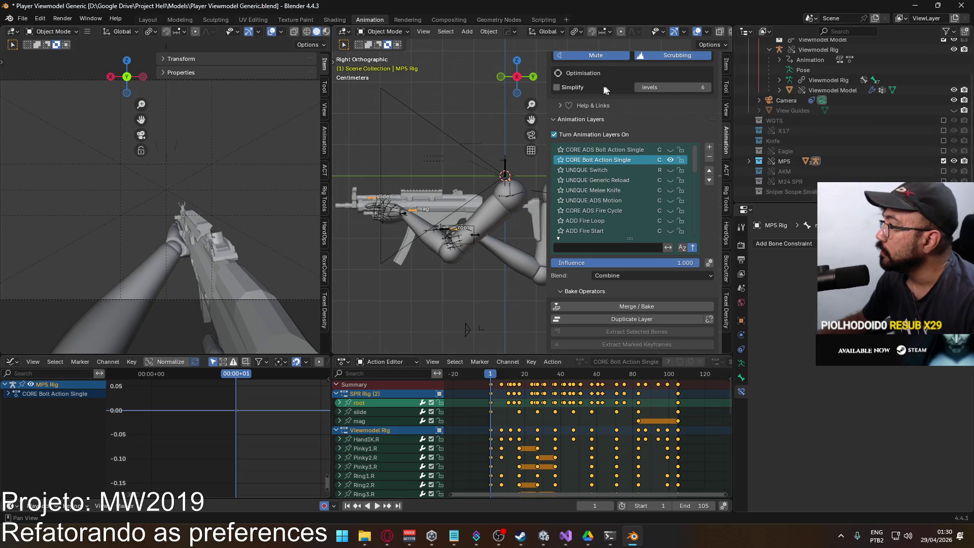
pyautogui.click(383, 31)
pyautogui.click(385, 59)
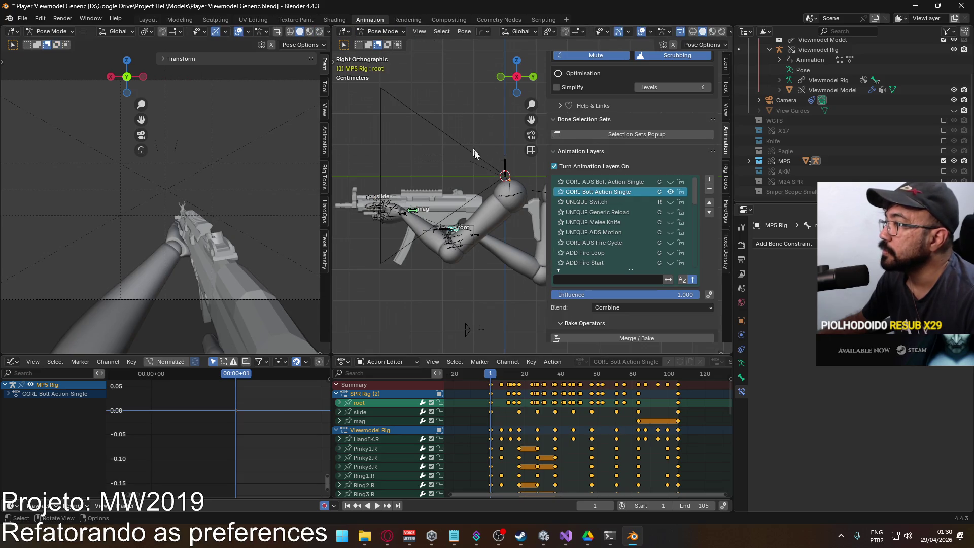
pyautogui.moveTo(421, 200); pyautogui.dragTo(441, 213)
pyautogui.scroll(4, 461, 224)
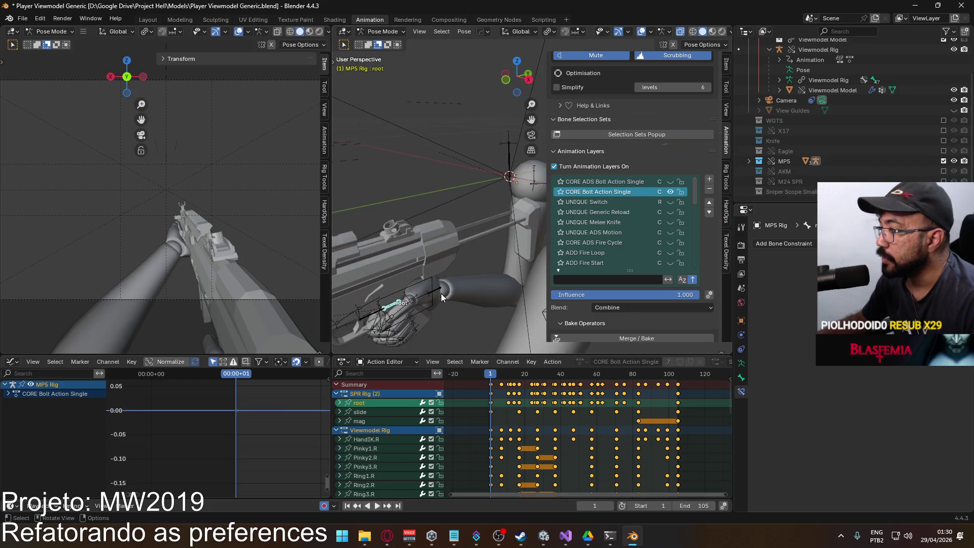
pyautogui.click(440, 292)
pyautogui.click(383, 31)
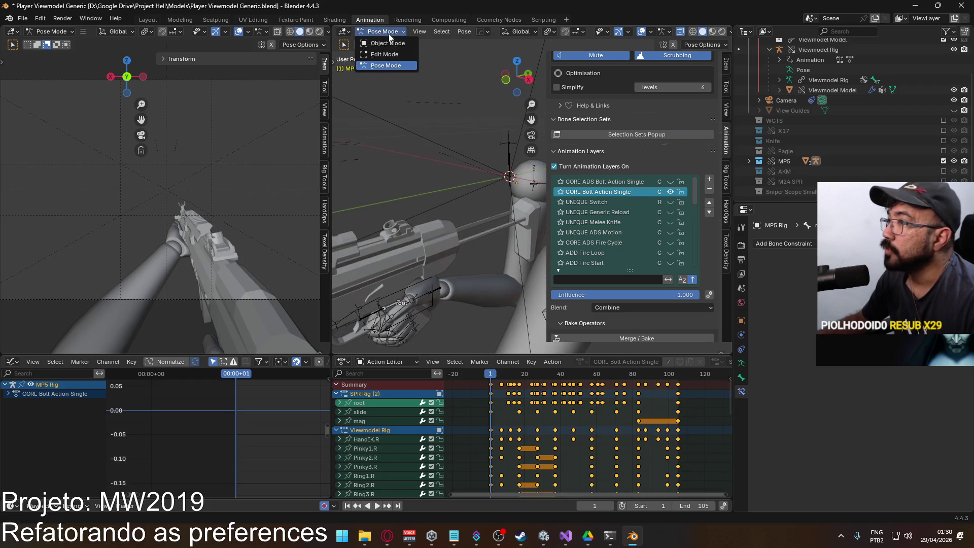
pyautogui.click(385, 41)
# In Viewmodel Rig Pose Mode, check Socket Hand R and Socket Weapon constraints, then select the arm mesh in Object Mode
pyautogui.click(440, 293)
pyautogui.click(382, 32)
pyautogui.click(385, 63)
pyautogui.click(441, 291)
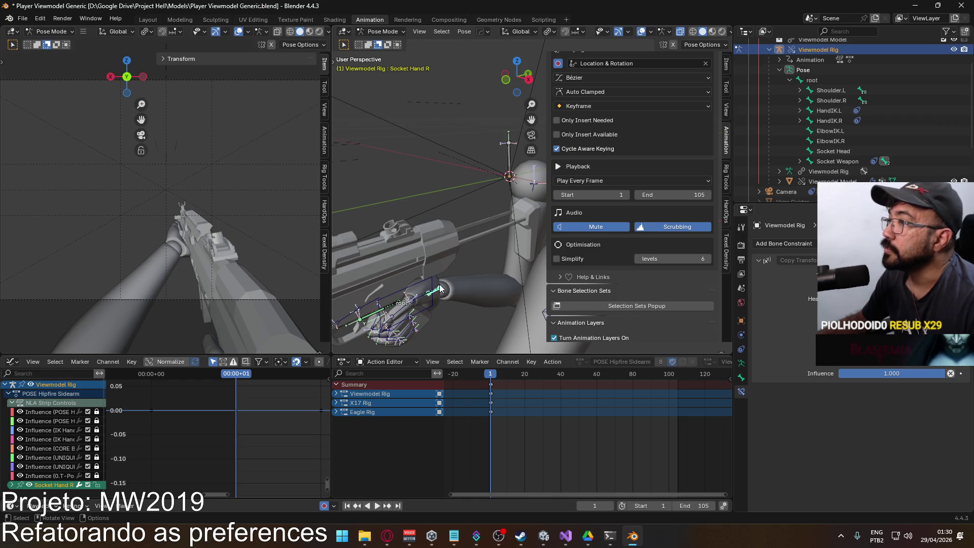
pyautogui.click(372, 317)
pyautogui.moveTo(393, 145)
pyautogui.mouseDown()
pyautogui.moveTo(404, 202)
pyautogui.moveTo(358, 282)
pyautogui.mouseUp()
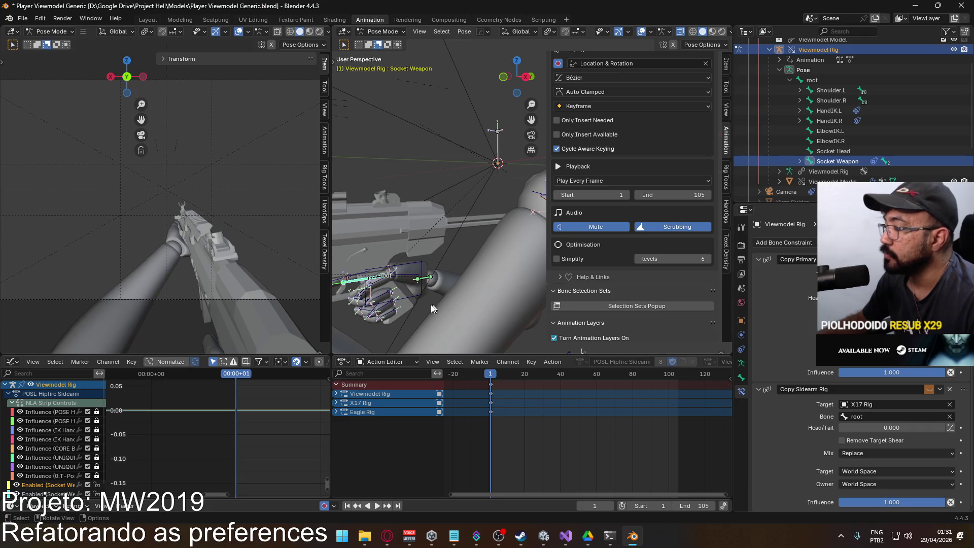
pyautogui.scroll(-4, 400, 283)
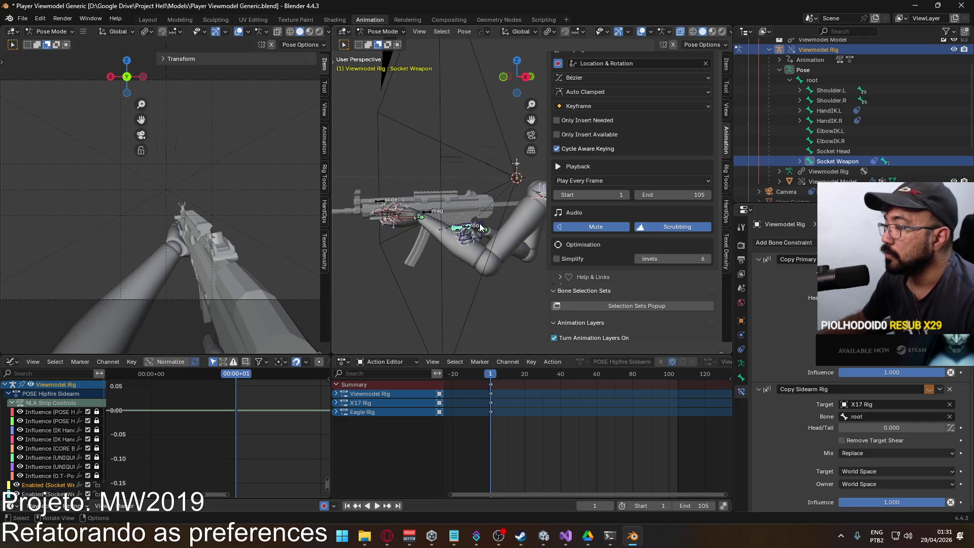
pyautogui.scroll(-6, 641, 253)
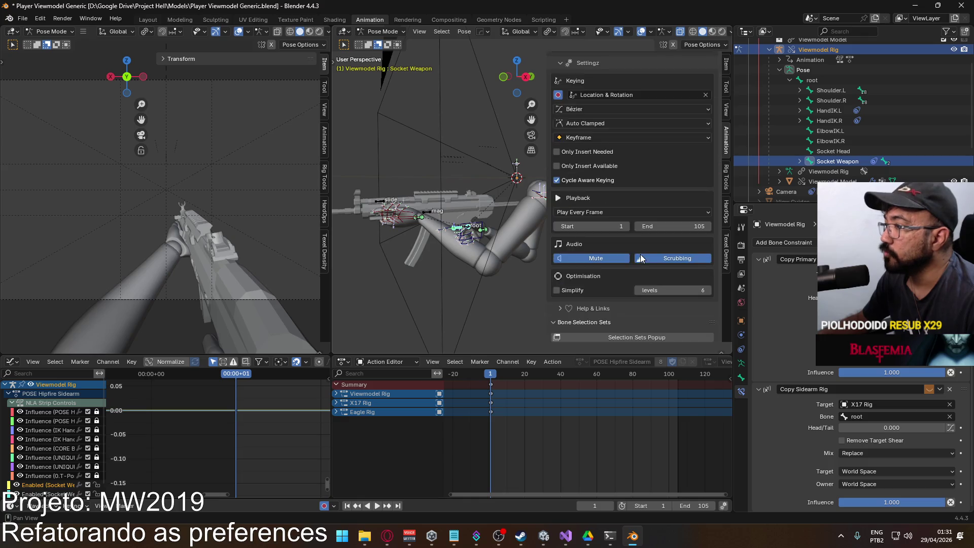
pyautogui.click(381, 32)
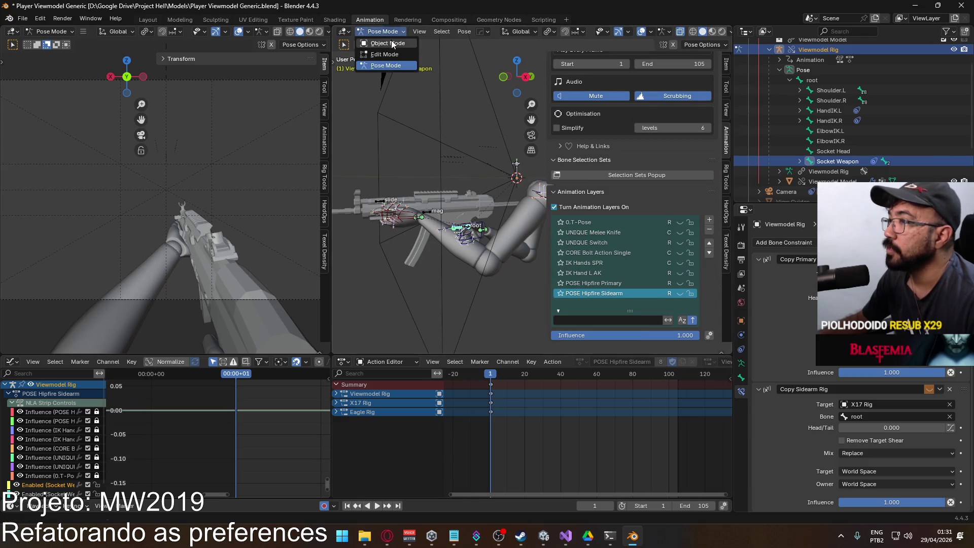
pyautogui.click(388, 43)
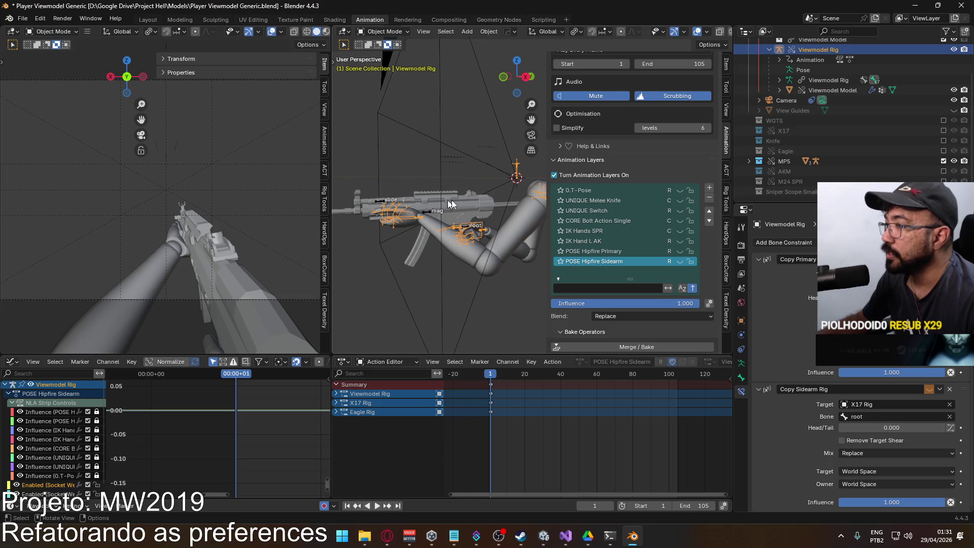
pyautogui.click(490, 267)
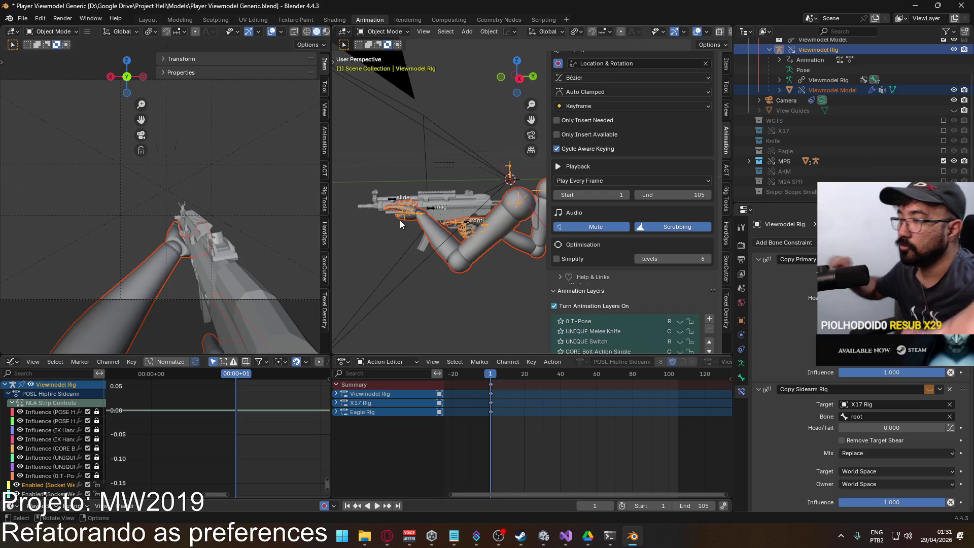
# Reselect the MP5 Rig, scroll through its Animation Layers panel, then switch to the Opera browser
pyautogui.click(428, 207)
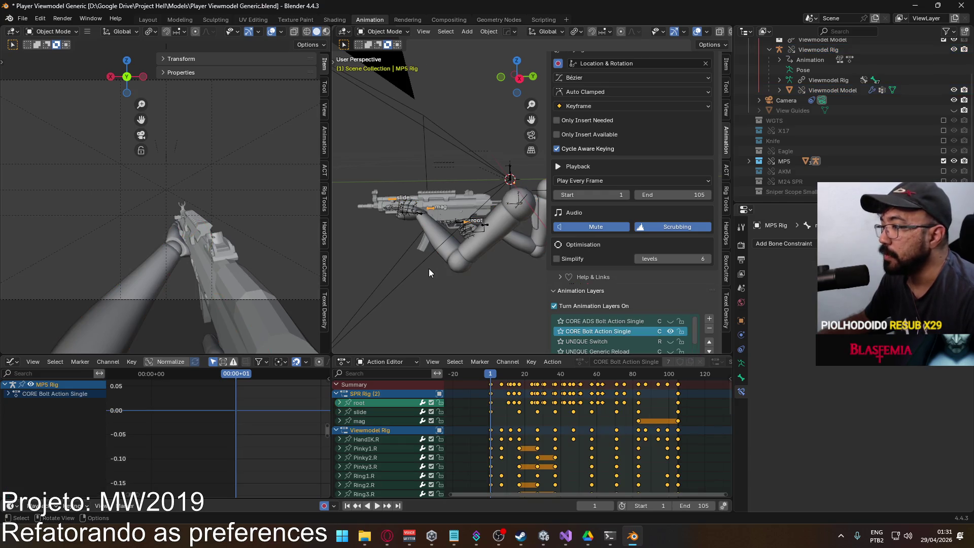
pyautogui.scroll(-2, 636, 236)
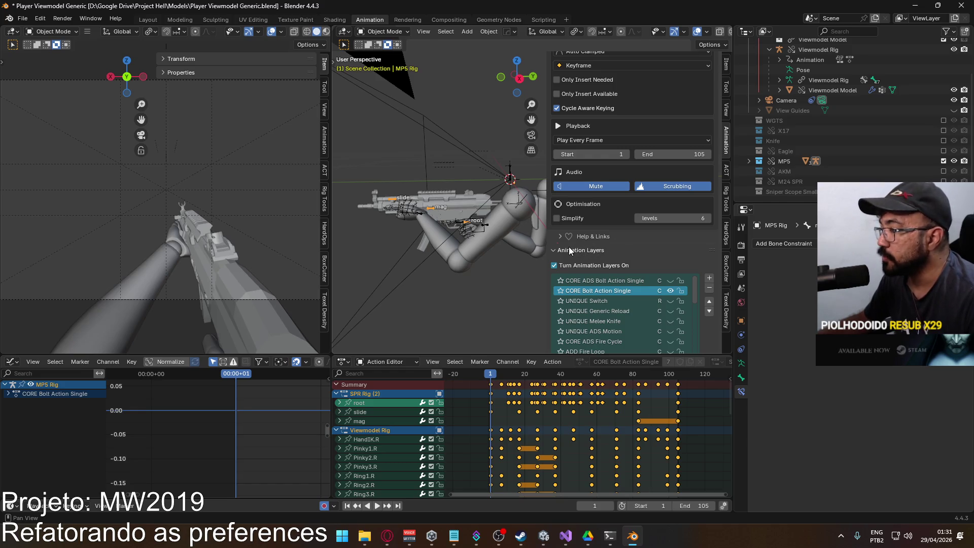
pyautogui.scroll(-2, 567, 239)
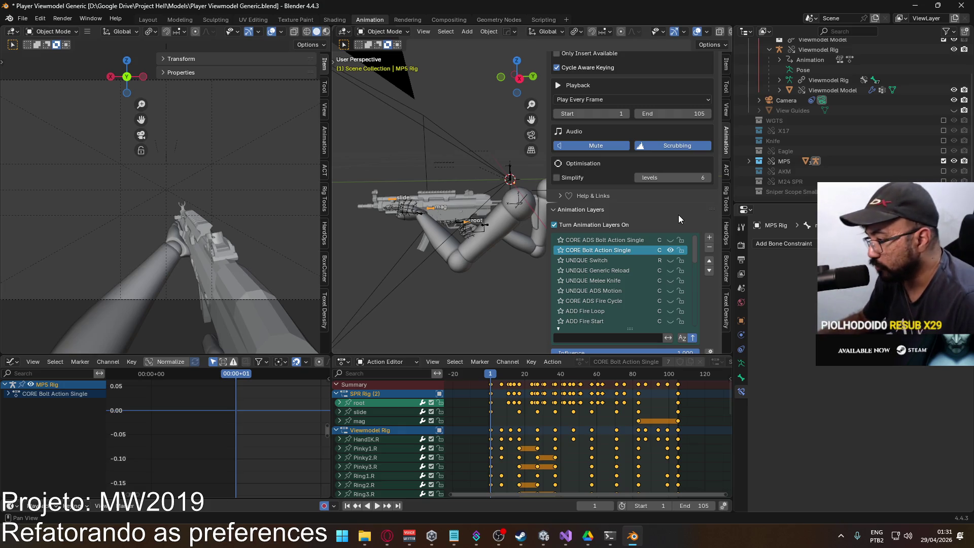
pyautogui.click(387, 536)
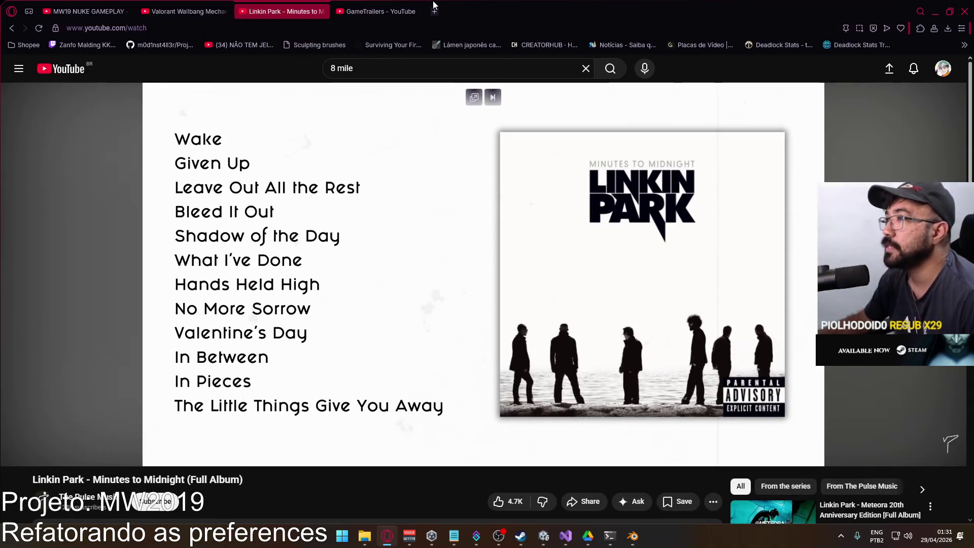
# Open youtube.com in a new browser tab
pyautogui.click(434, 11)
pyautogui.write('youtube.com')
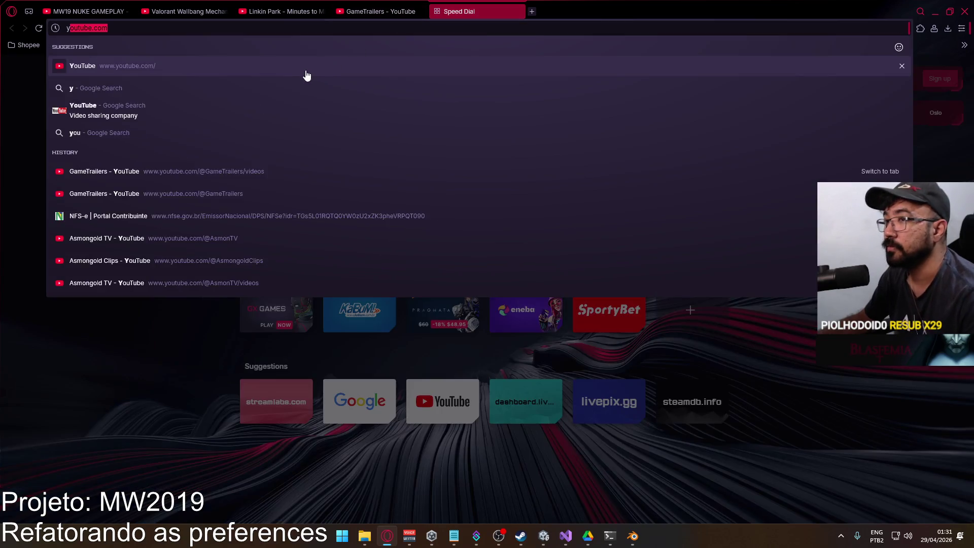
pyautogui.press('Return')
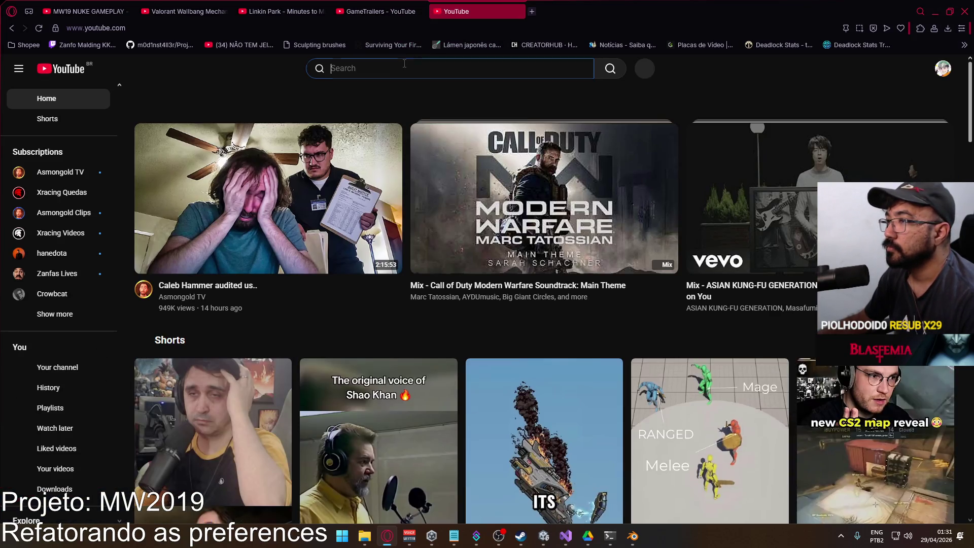
# Search YouTube for 'hozq', browse the results, then return to Blender
pyautogui.click(408, 63)
pyautogui.write('hozq')
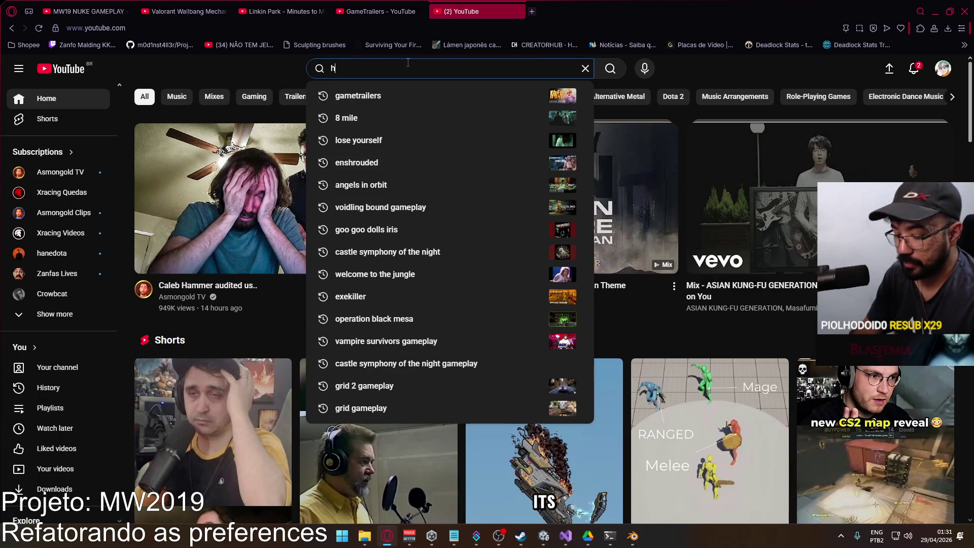
pyautogui.press('Return')
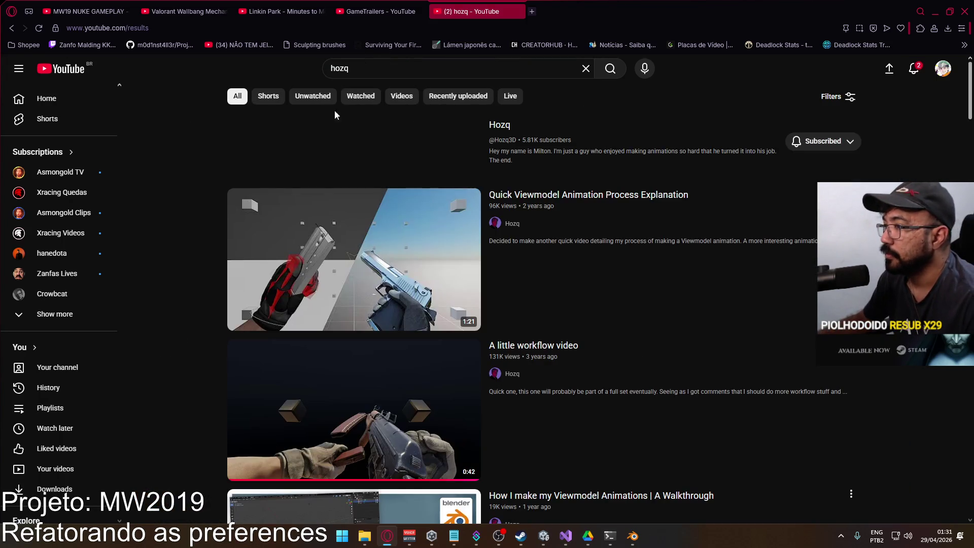
pyautogui.scroll(-9, 502, 228)
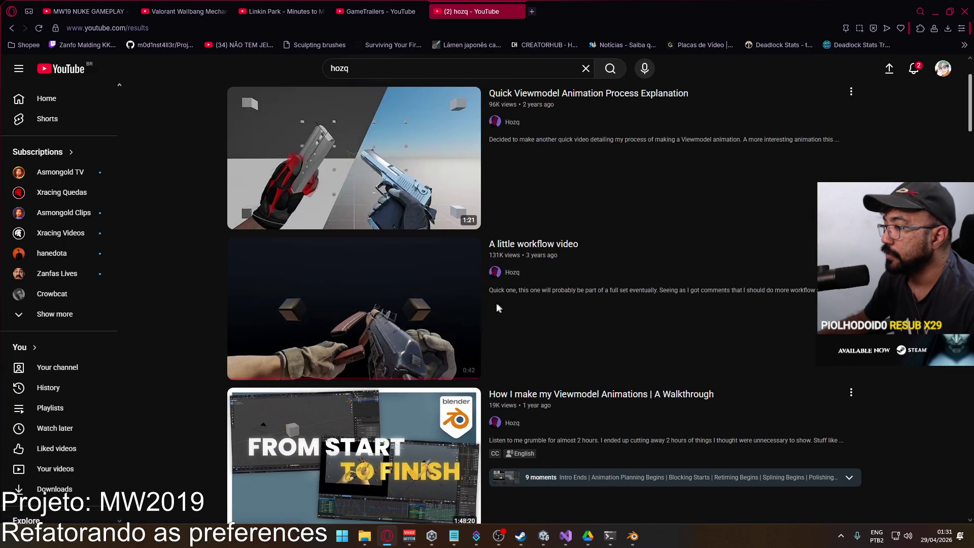
pyautogui.scroll(10, 497, 266)
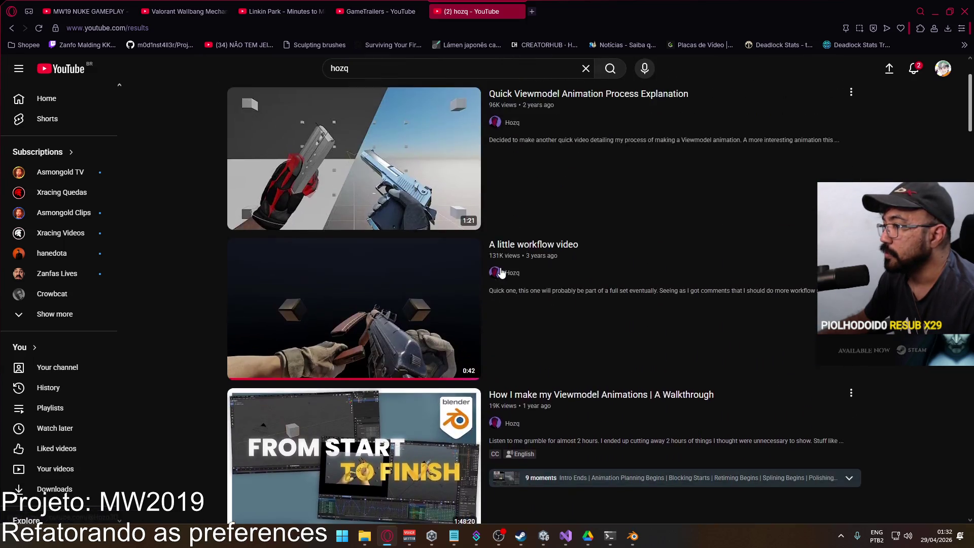
pyautogui.click(633, 536)
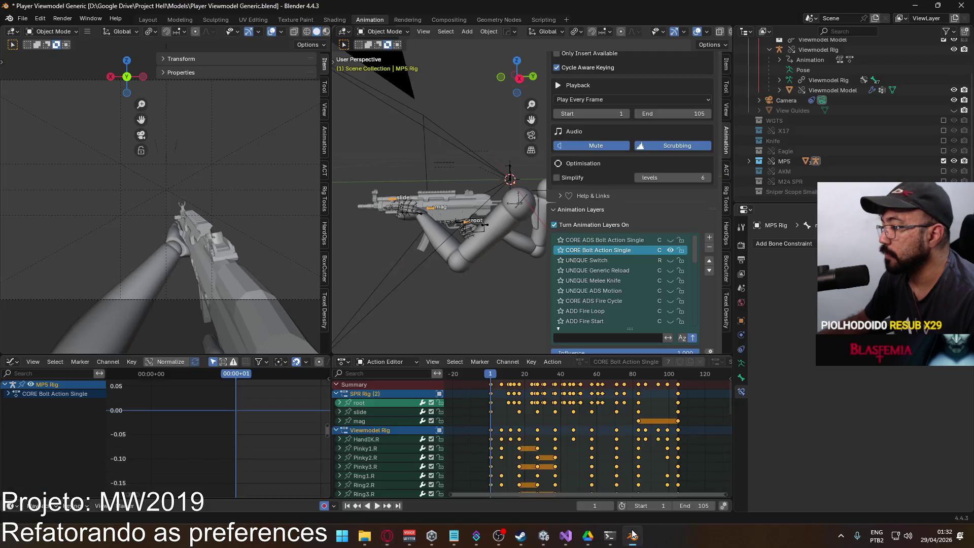
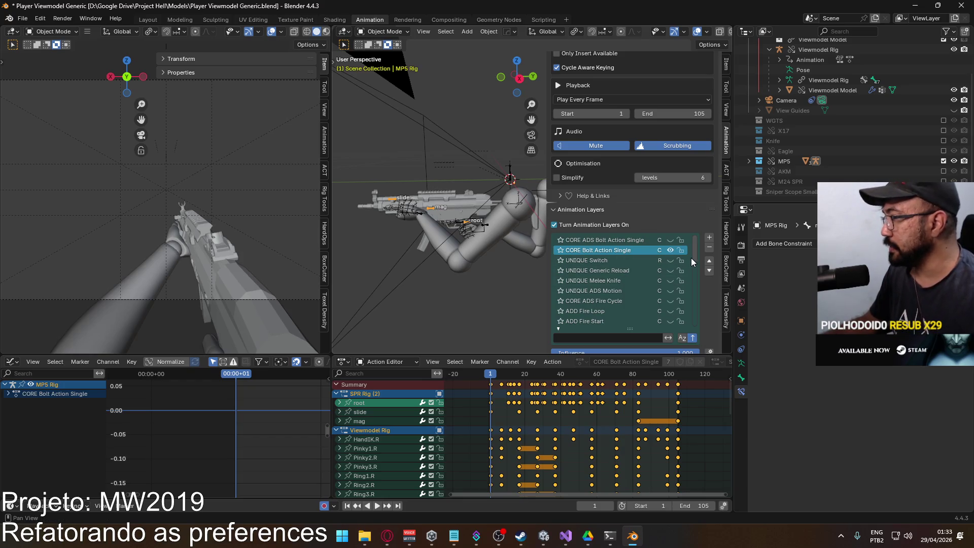
# Compare the Viewmodel Rig and MP5 Rig armatures, leaving the Viewmodel Rig active
pyautogui.click(516, 210)
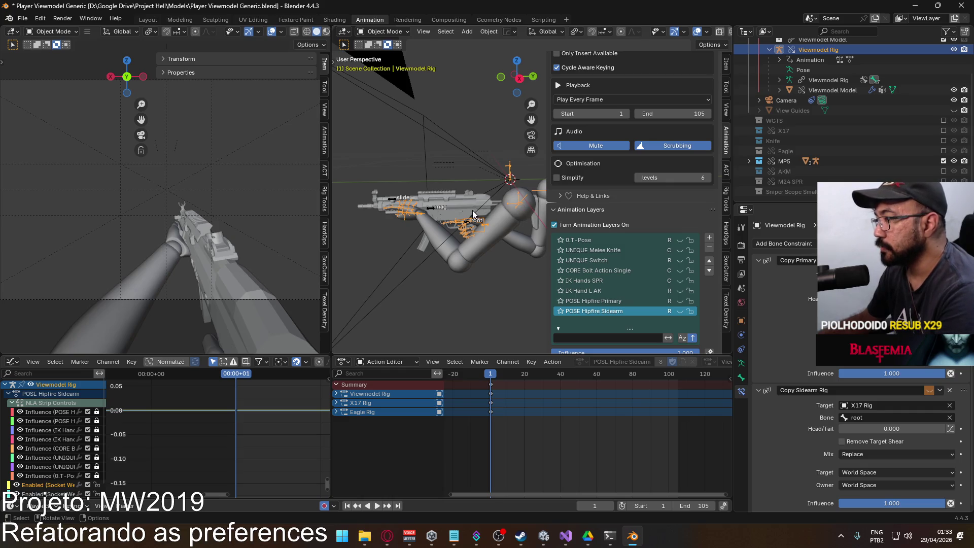
pyautogui.click(430, 209)
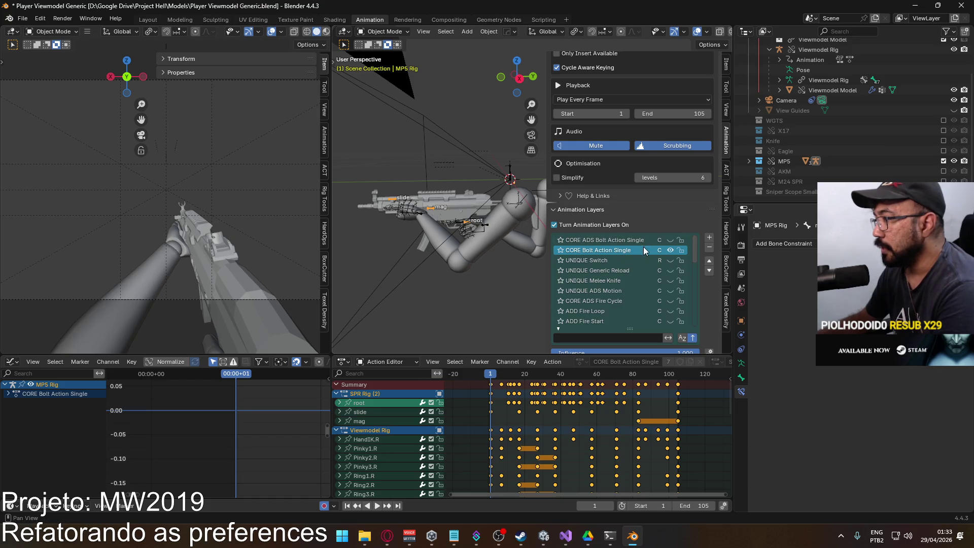
pyautogui.scroll(-5, 409, 446)
pyautogui.scroll(-3, 409, 445)
pyautogui.scroll(10, 409, 445)
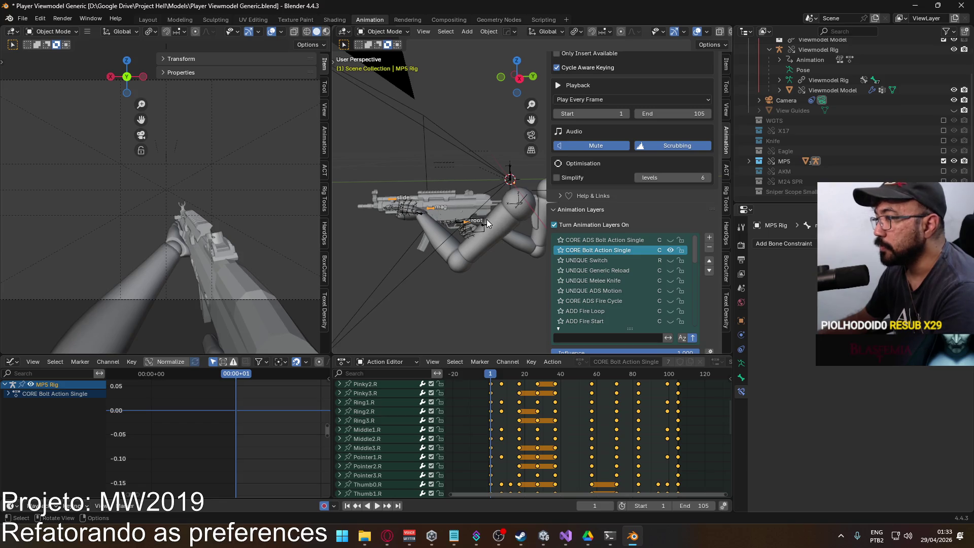
pyautogui.click(486, 219)
# Switch the Viewmodel Rig into Pose Mode and select the HandIK.R bone
pyautogui.click(383, 31)
pyautogui.click(379, 60)
pyautogui.click(476, 228)
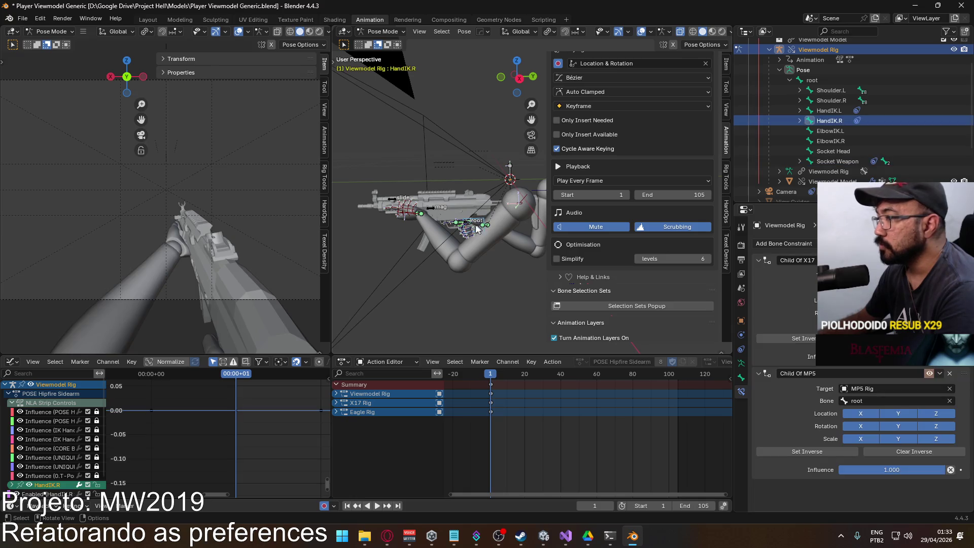
pyautogui.moveTo(486, 378)
pyautogui.mouseDown()
pyautogui.moveTo(681, 386)
pyautogui.moveTo(490, 386)
pyautogui.mouseUp()
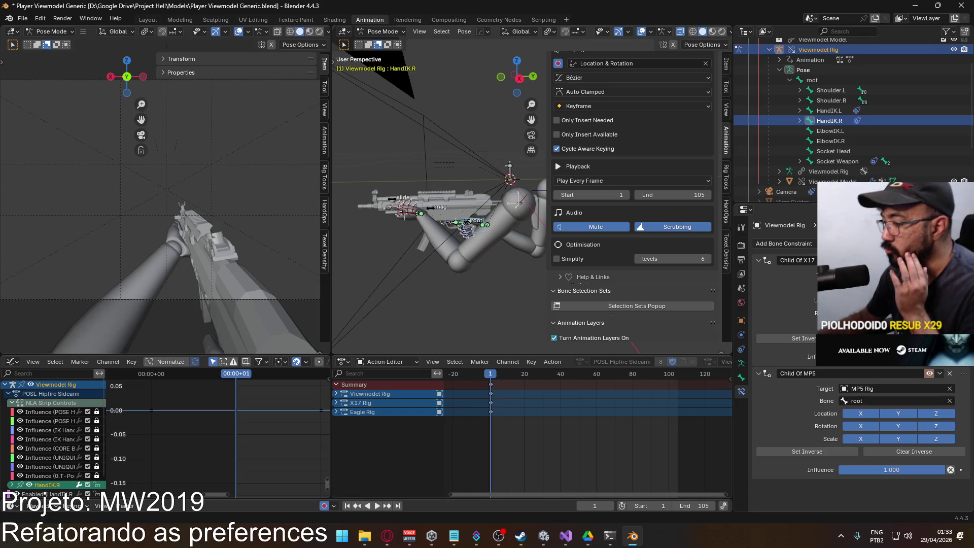
pyautogui.moveTo(542, 538)
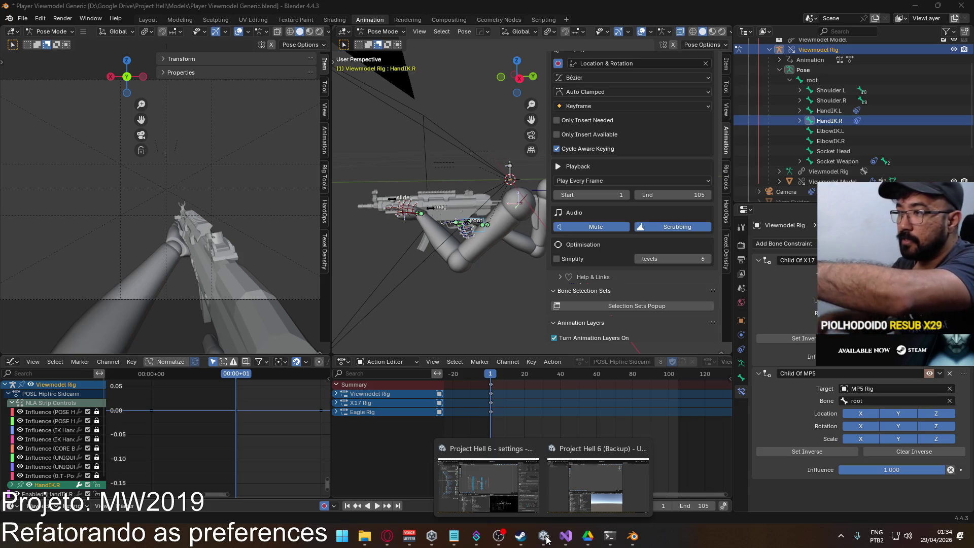
pyautogui.click(485, 225)
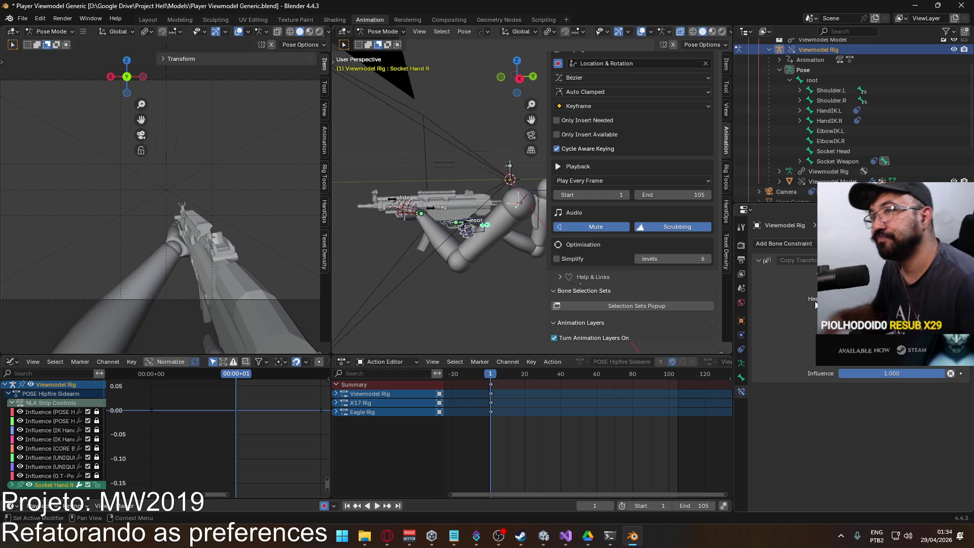
# Quit Blender, answering the save prompt for the Player Viewmodel Generic file
pyautogui.click(962, 6)
pyautogui.click(506, 276)
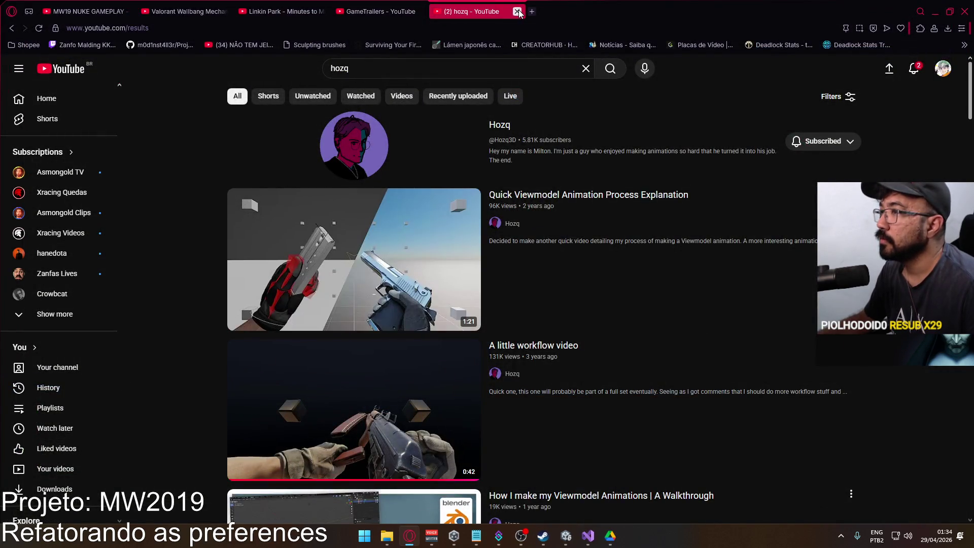
# Close the YouTube tab and Models window, minimize Opera and Google Drive, then open Discord
pyautogui.click(518, 11)
pyautogui.click(935, 12)
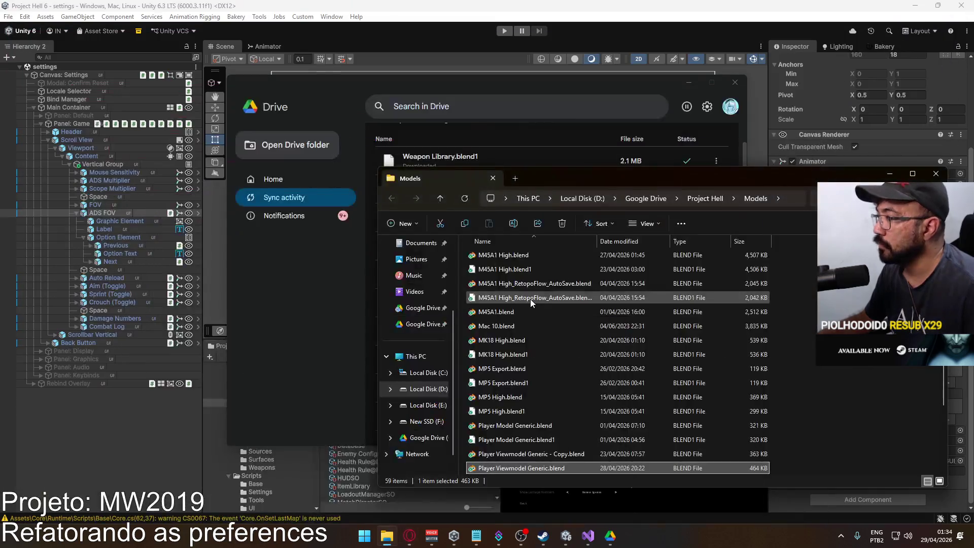
pyautogui.click(936, 173)
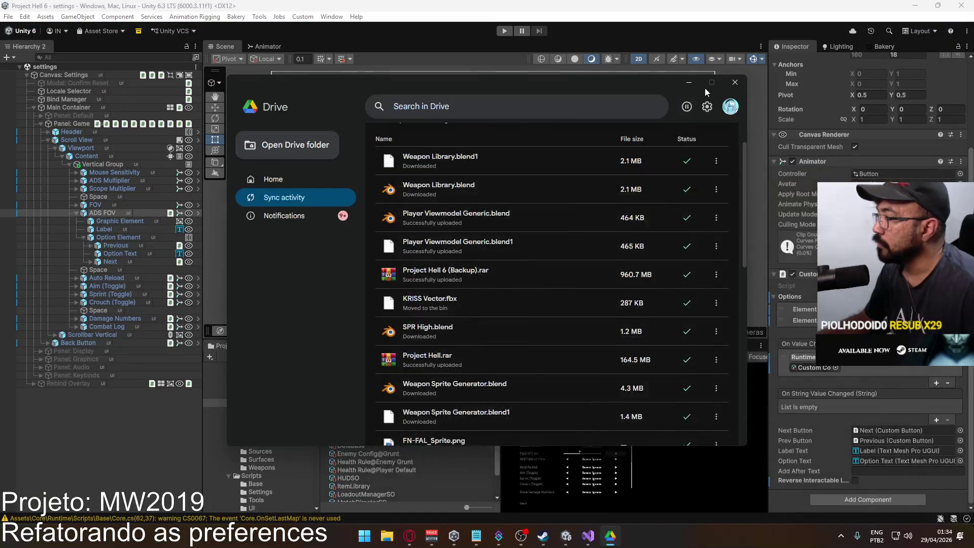
pyautogui.click(689, 83)
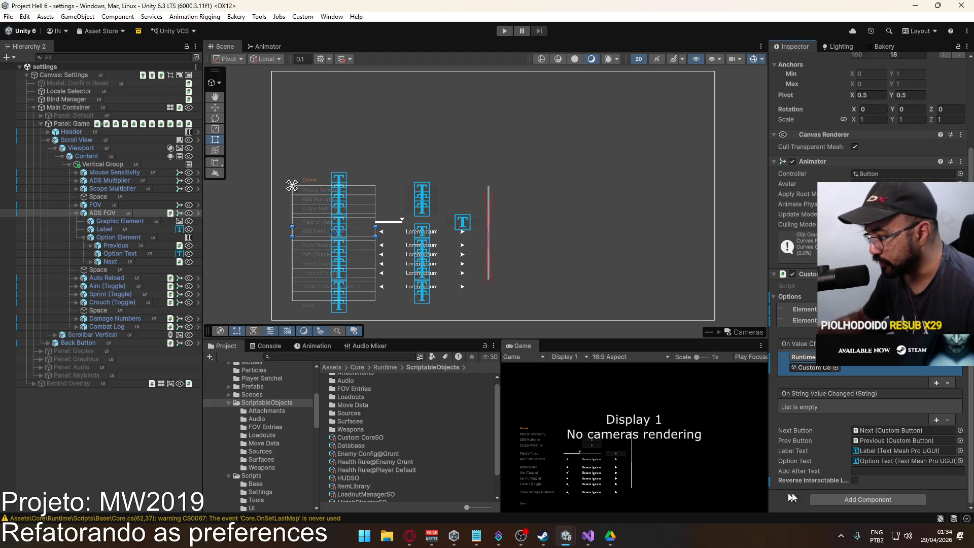
pyautogui.click(845, 539)
pyautogui.click(841, 505)
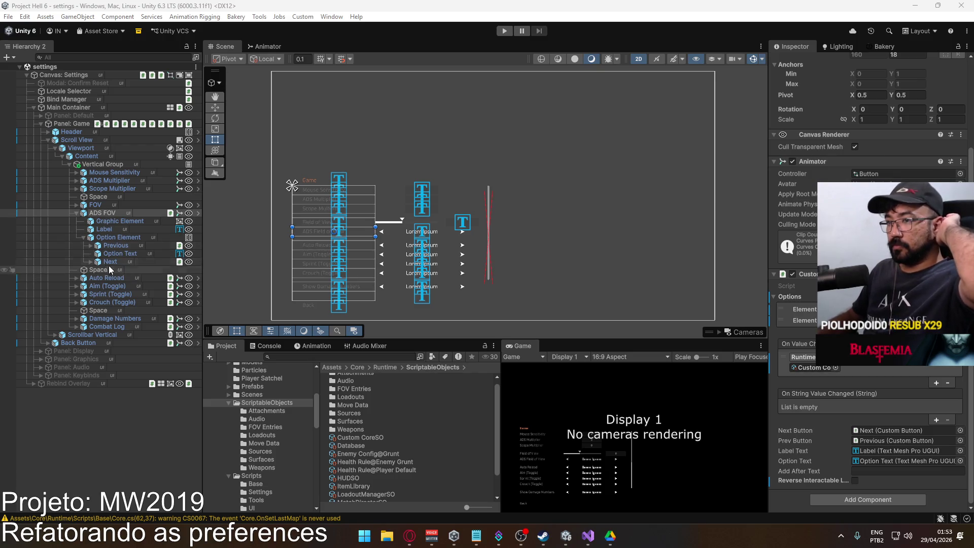
# Collapse the ADS FOV row's child objects in the Hierarchy
pyautogui.click(76, 213)
# Select the Auto Reload row and search 'core' in the event's object chooser, then cancel
pyautogui.click(104, 227)
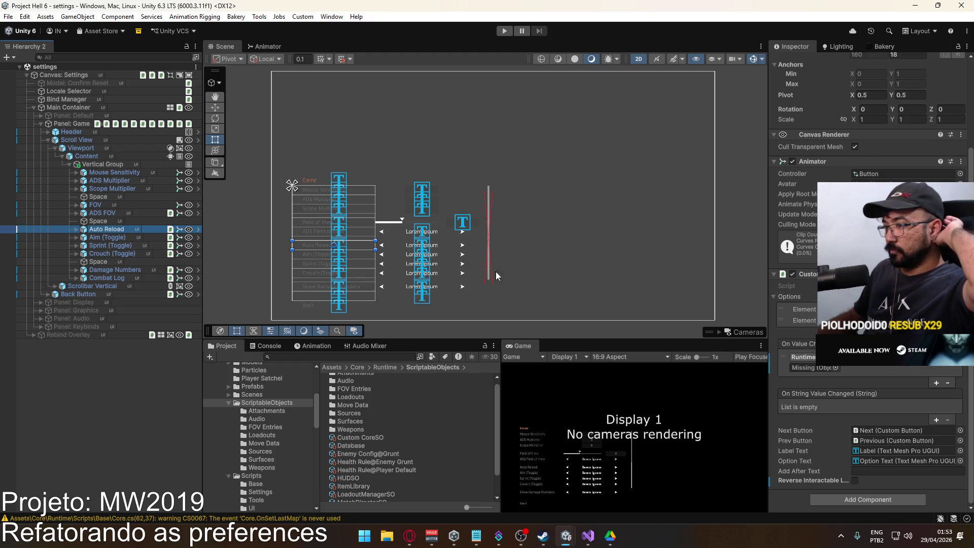
pyautogui.click(836, 367)
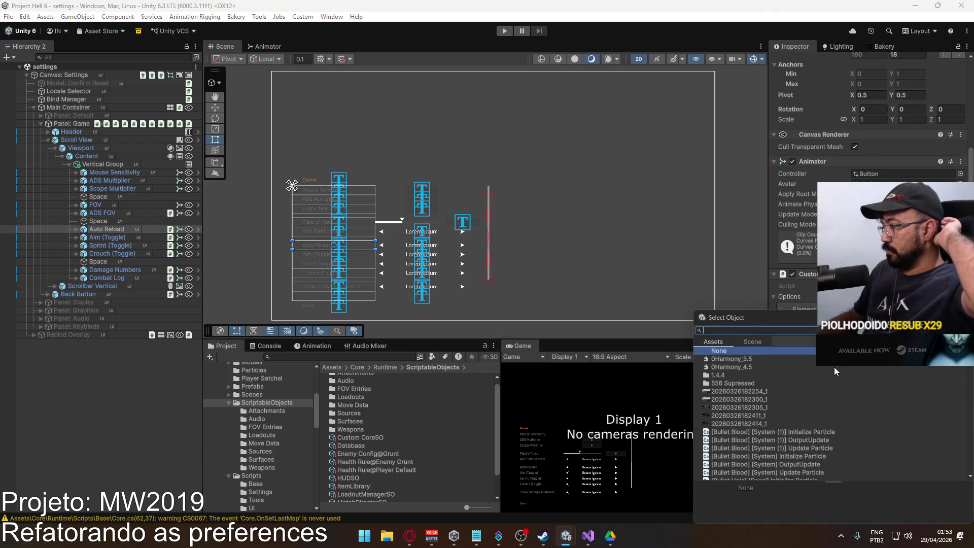
pyautogui.write('core')
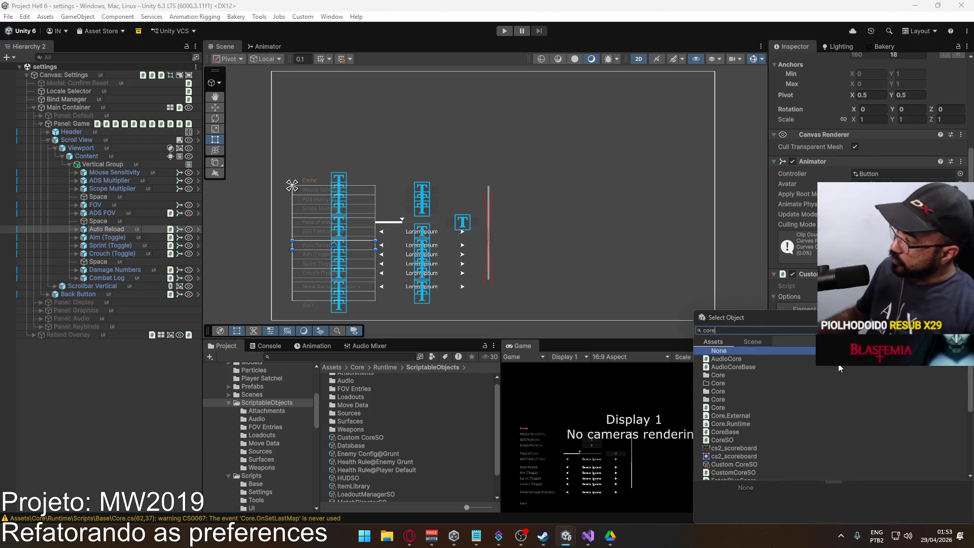
pyautogui.scroll(-3, 809, 383)
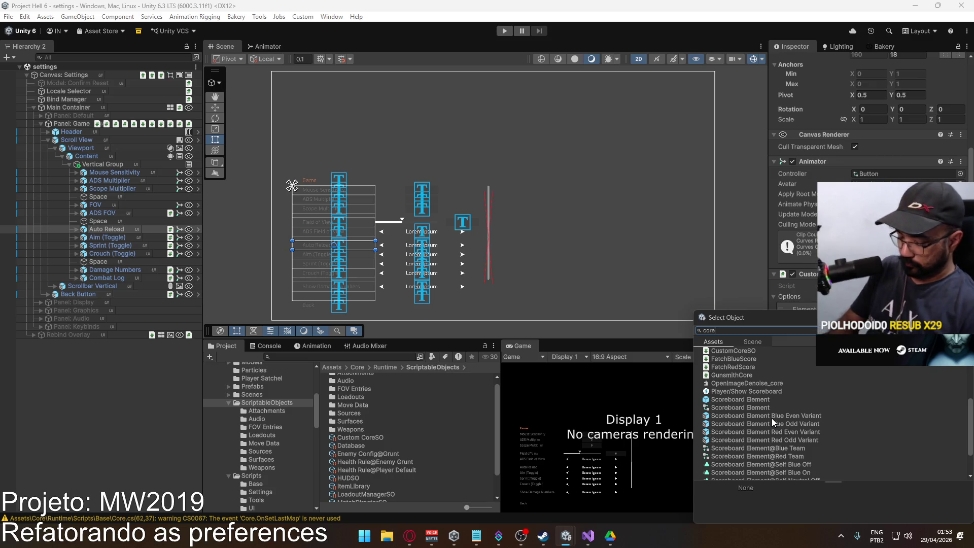
pyautogui.press('BackSpace')
pyautogui.press('BackSpace')
pyautogui.press('BackSpace')
pyautogui.press('Escape')
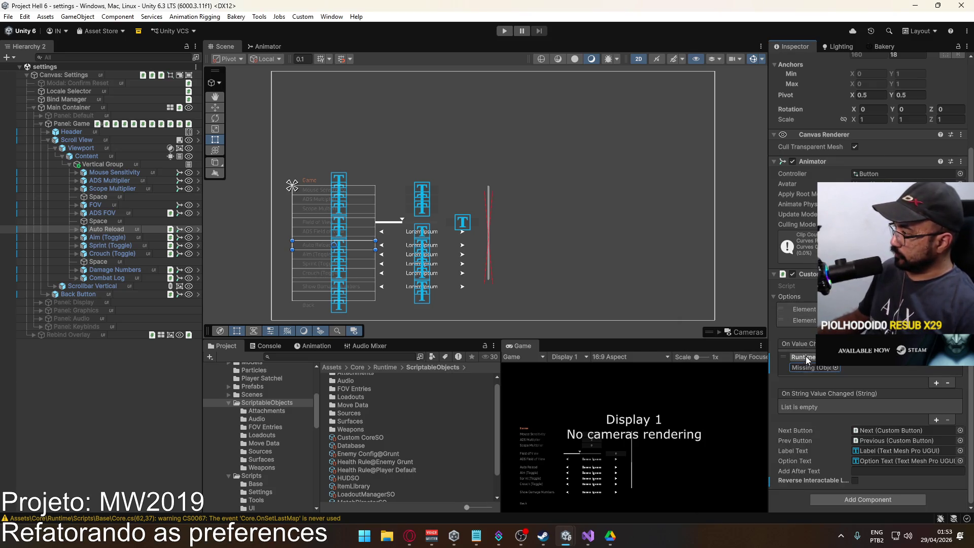
# Paste CustomCoreSO into Auto Reload's On Value Changed event and call ChangeAutoReload
pyautogui.rightClick(810, 365)
pyautogui.click(808, 455)
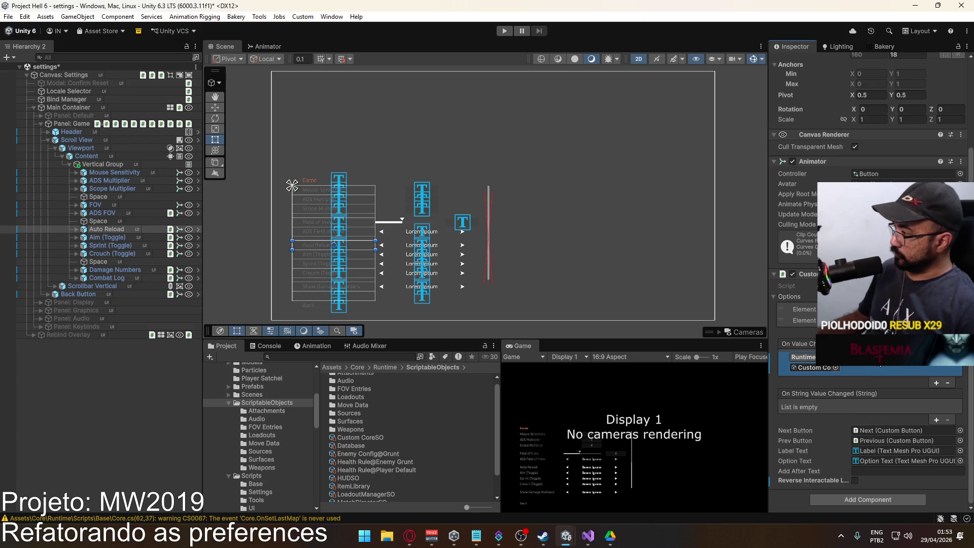
pyautogui.click(887, 357)
pyautogui.moveTo(883, 387)
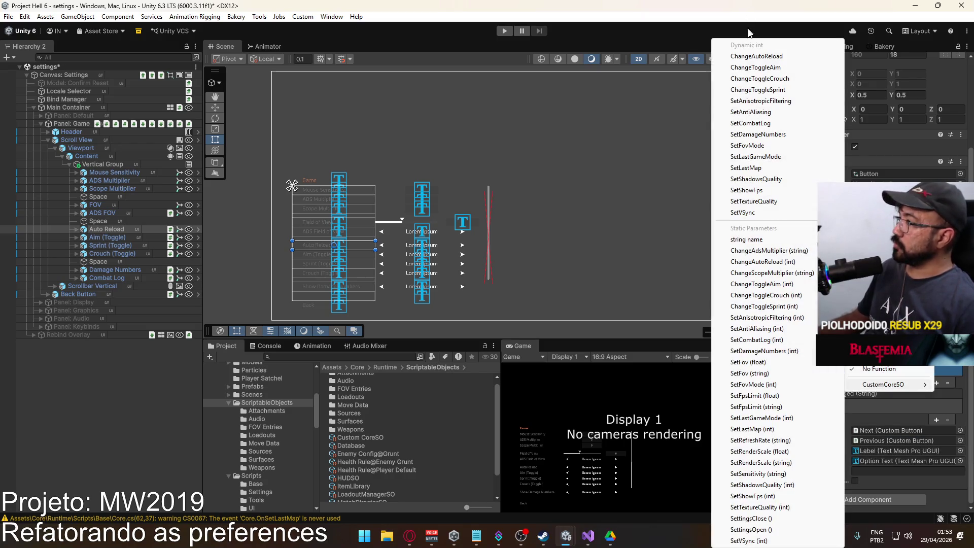
pyautogui.click(755, 57)
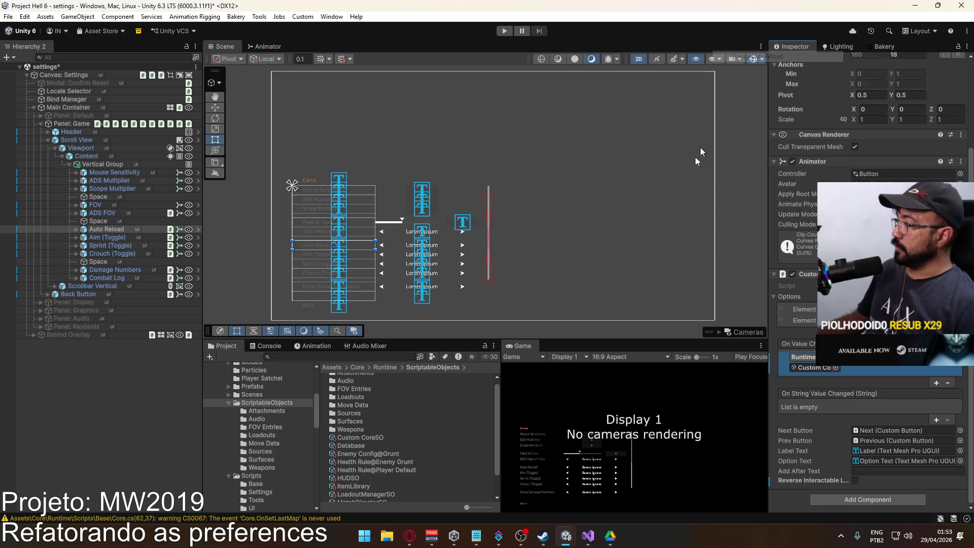
pyautogui.click(109, 239)
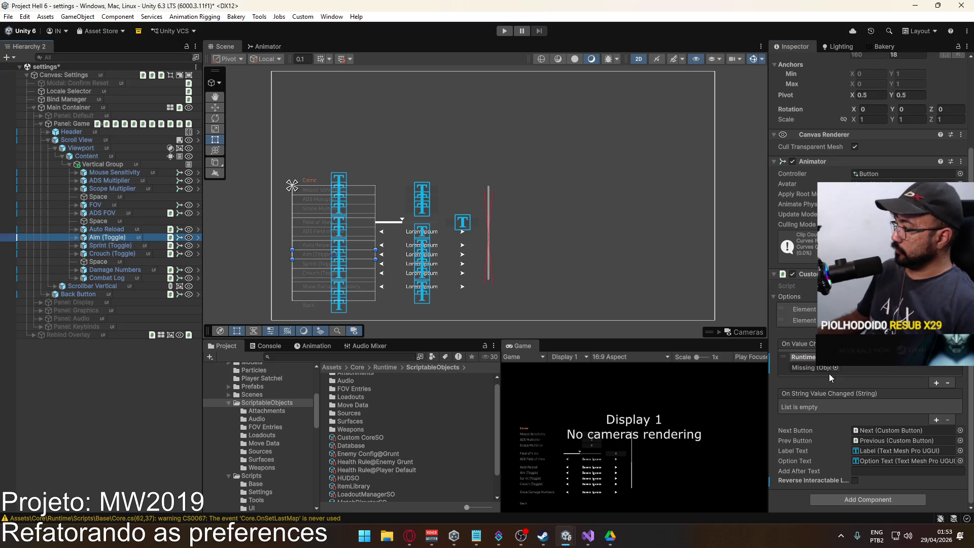
# Paste CustomCoreSO into the Aim (Toggle) event and call ChangeToggleAim
pyautogui.rightClick(790, 363)
pyautogui.click(808, 454)
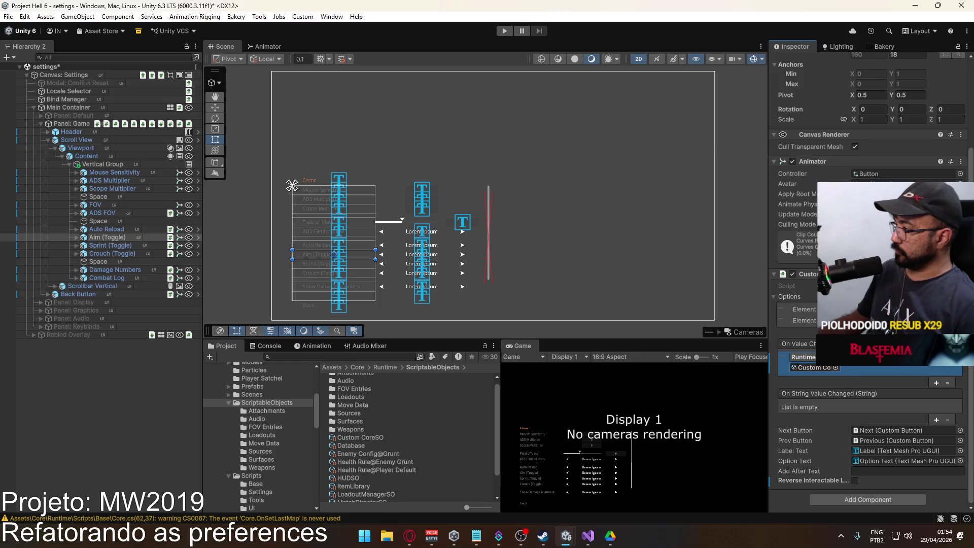
pyautogui.click(893, 357)
pyautogui.moveTo(883, 384)
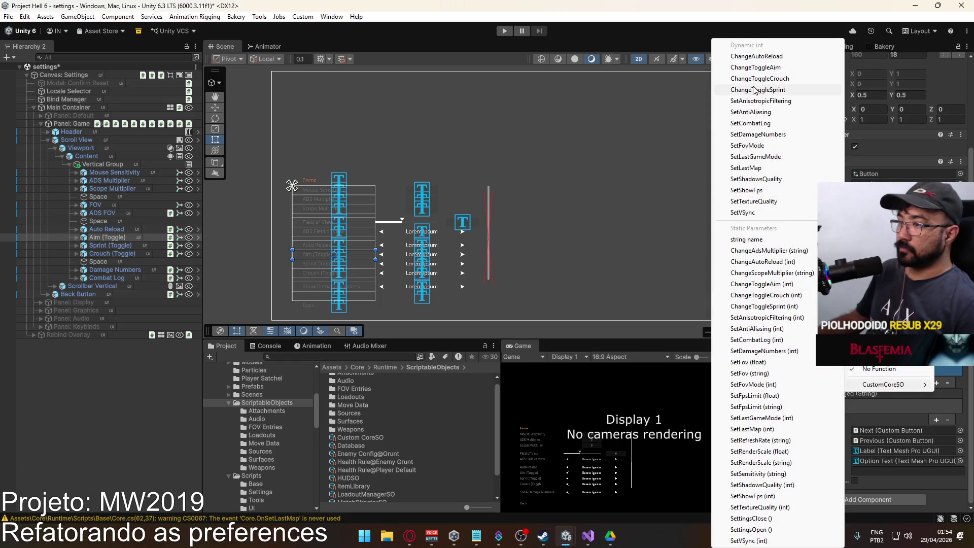
pyautogui.click(773, 68)
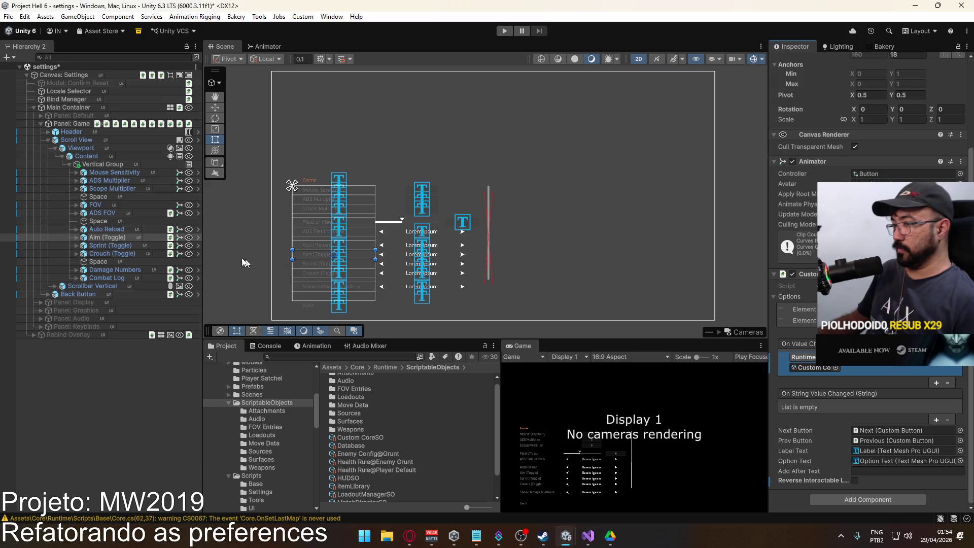
# Wire the Sprint (Toggle) row's On Value Changed to CustomCoreSO.ChangeToggleSprint
pyautogui.click(125, 245)
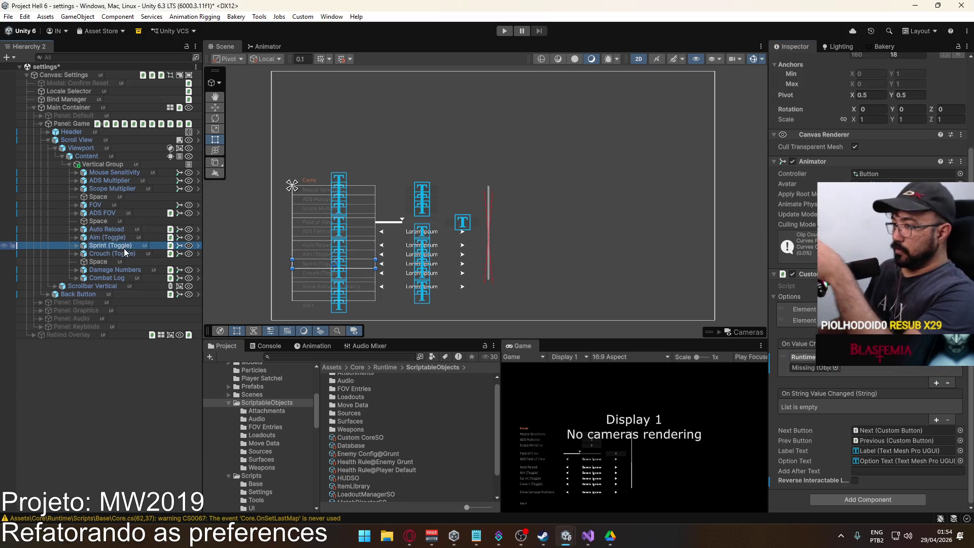
pyautogui.rightClick(821, 367)
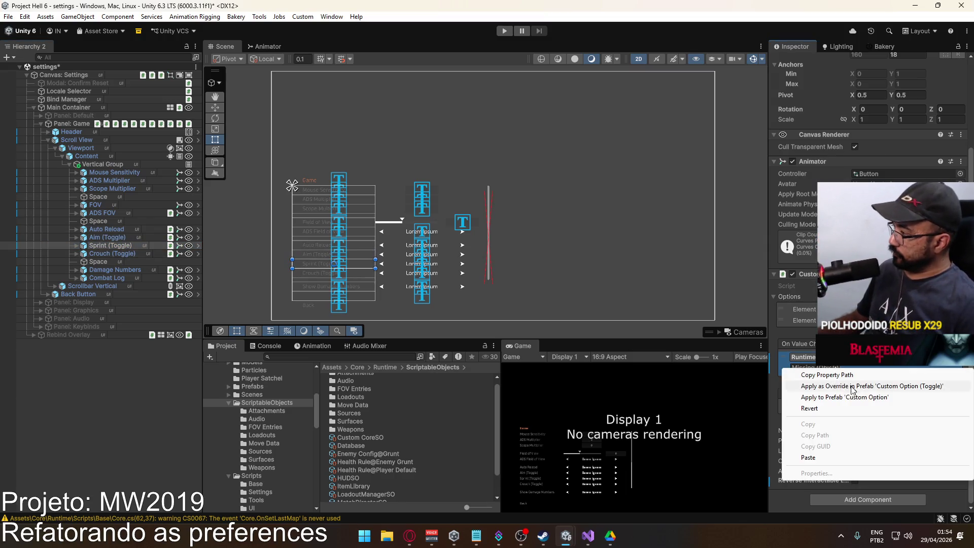
pyautogui.click(811, 457)
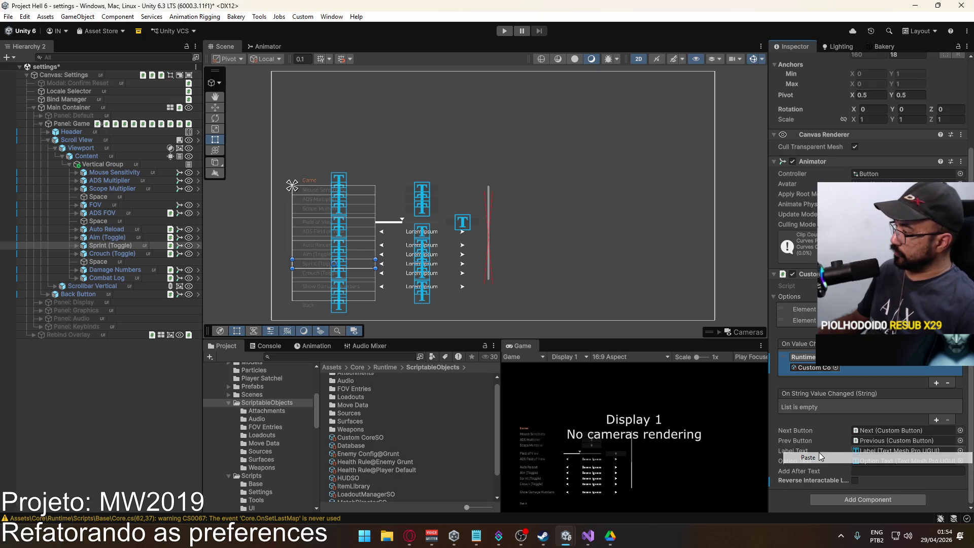
pyautogui.click(862, 367)
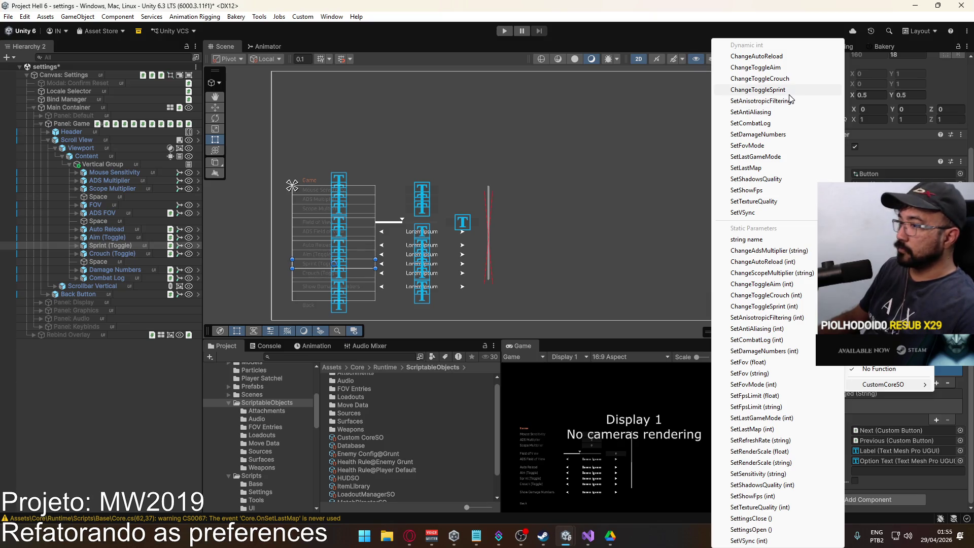
pyautogui.click(789, 94)
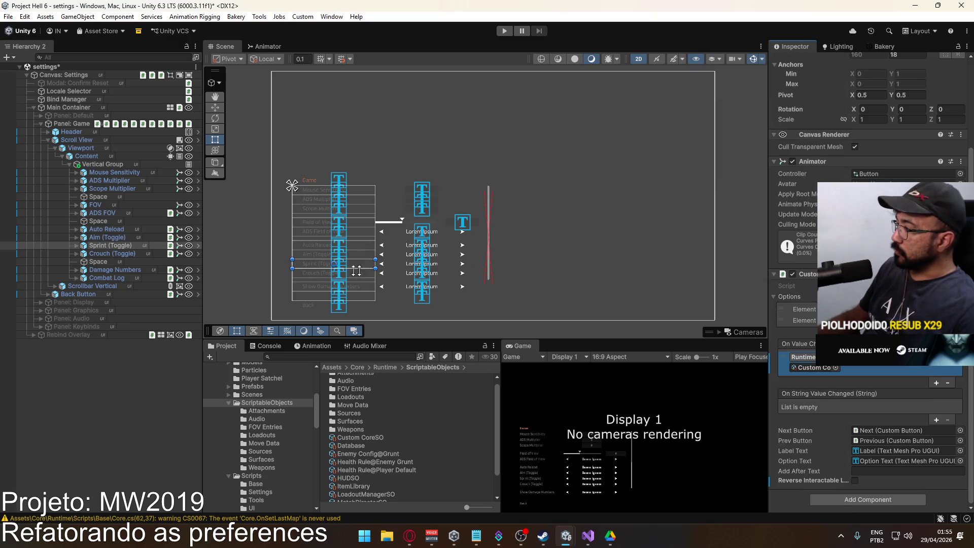
# Wire the Crouch (Toggle) row's On Value Changed to CustomCoreSO.ChangeToggleCrouch
pyautogui.click(104, 254)
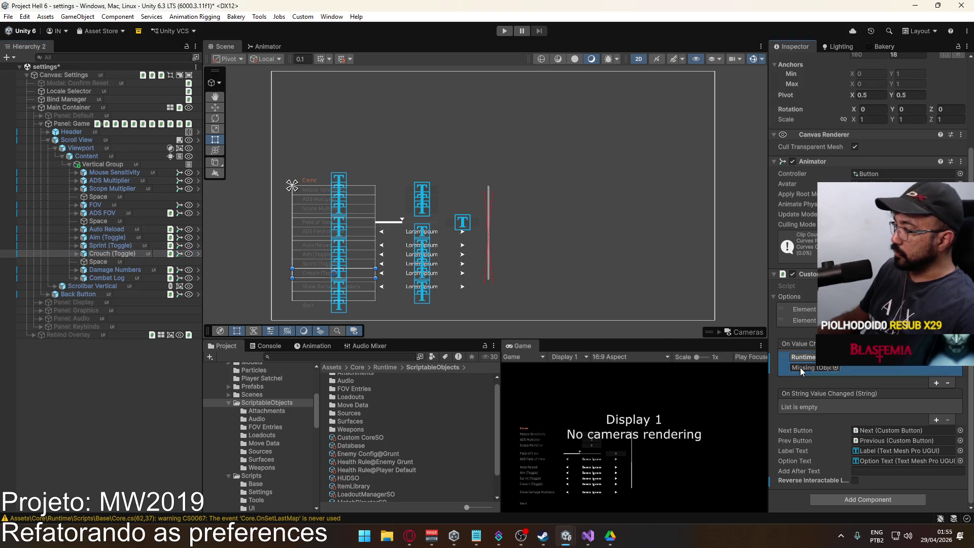
pyautogui.rightClick(801, 367)
pyautogui.click(803, 457)
pyautogui.click(865, 358)
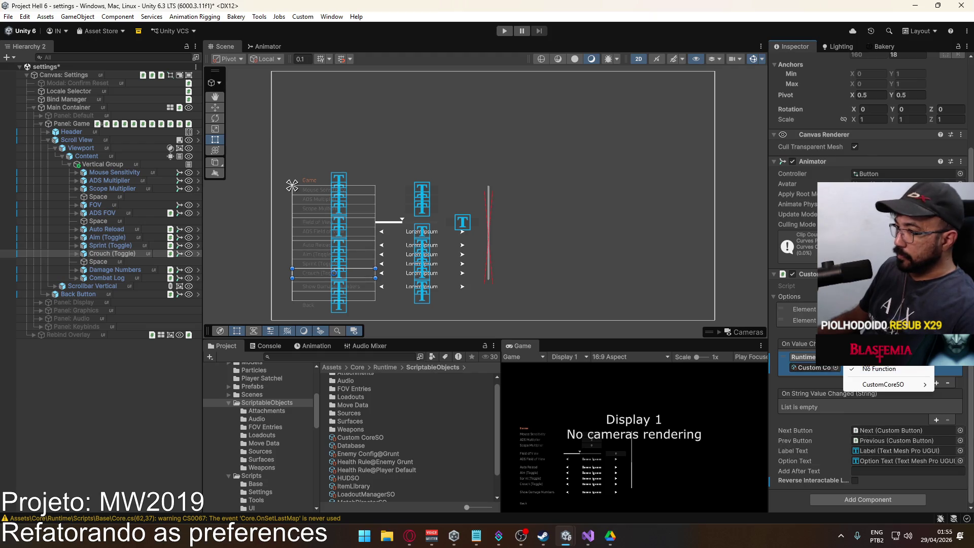
pyautogui.moveTo(866, 385)
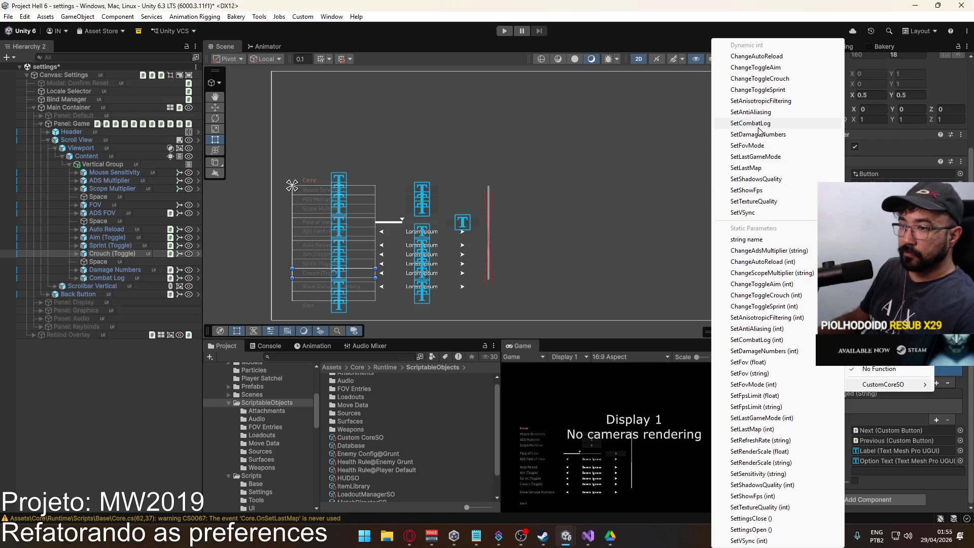
pyautogui.click(779, 79)
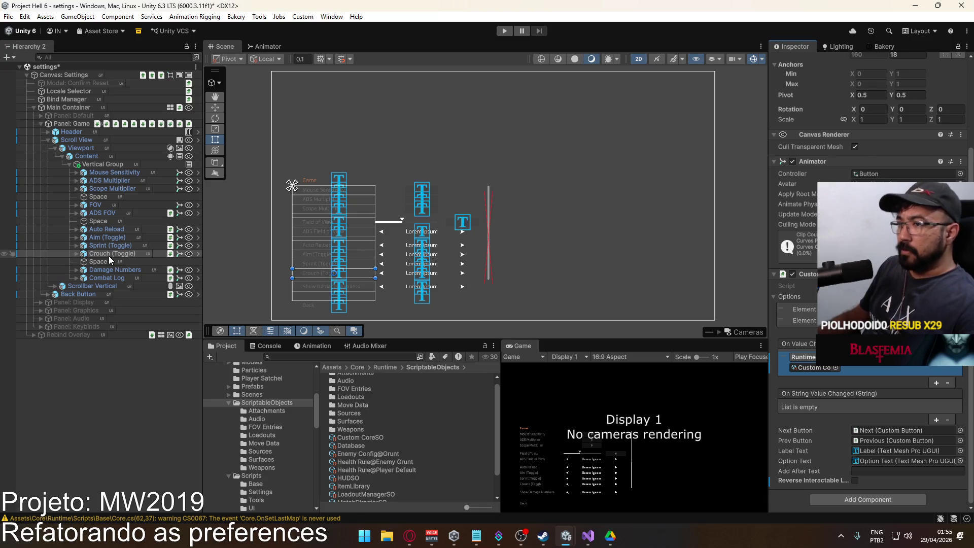
pyautogui.click(131, 272)
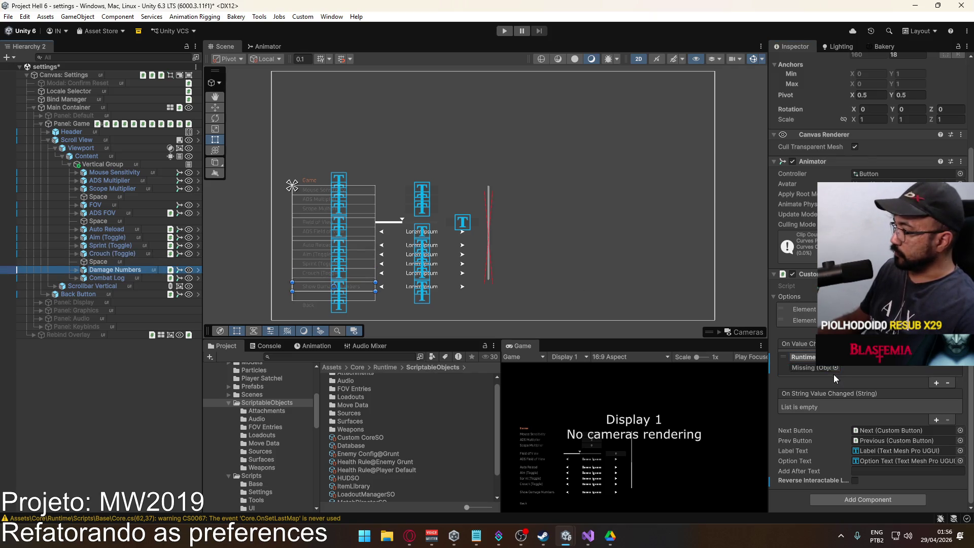
# Paste CustomCoreSO into the Damage Numbers event and call SetDamageNumbers
pyautogui.rightClick(818, 367)
pyautogui.click(811, 457)
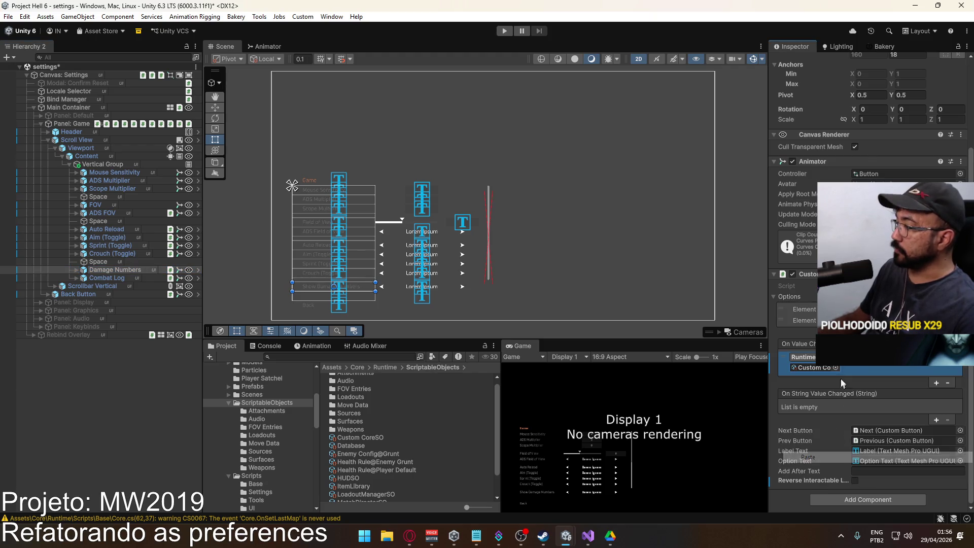
pyautogui.click(892, 357)
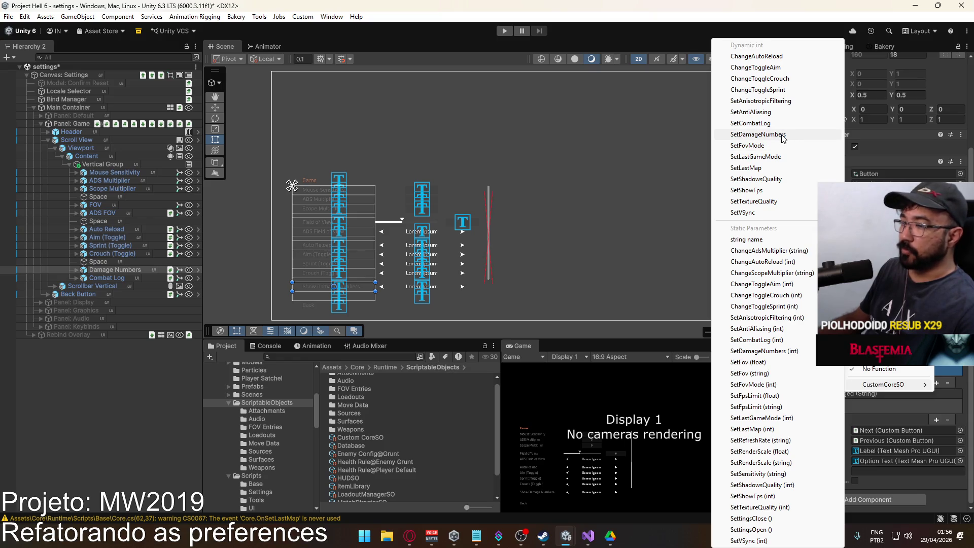
pyautogui.click(757, 134)
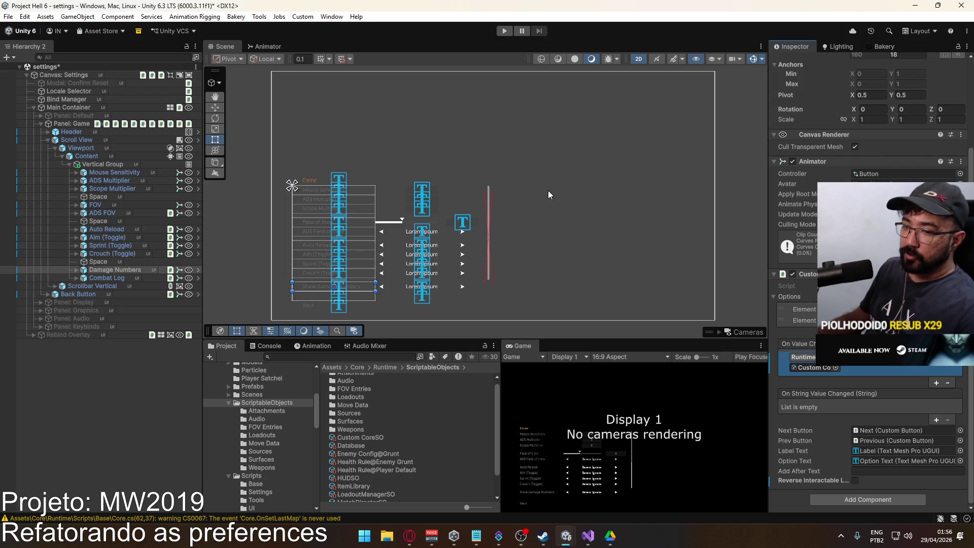
# Wire the Combat Log row's On Value Changed to CustomCoreSO.SetCombatLog
pyautogui.click(132, 277)
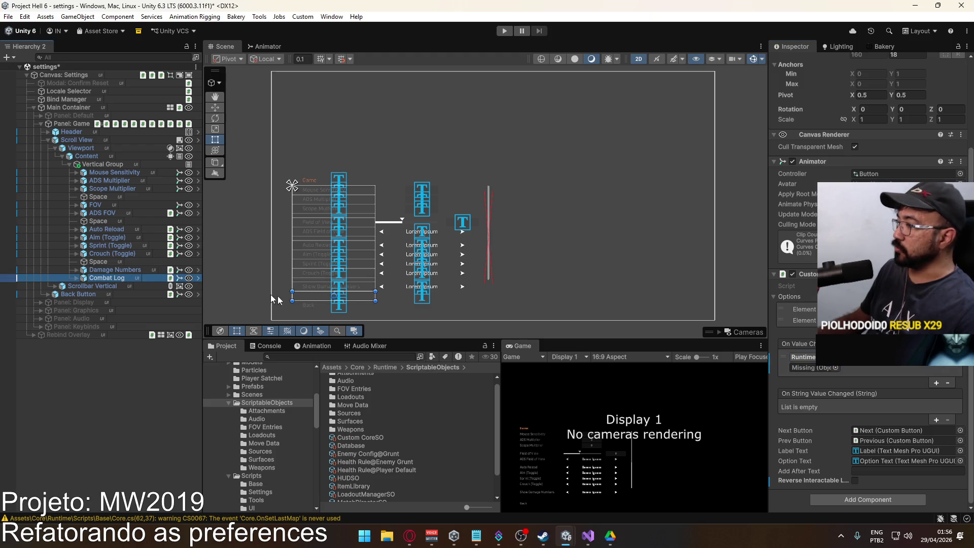
pyautogui.rightClick(809, 365)
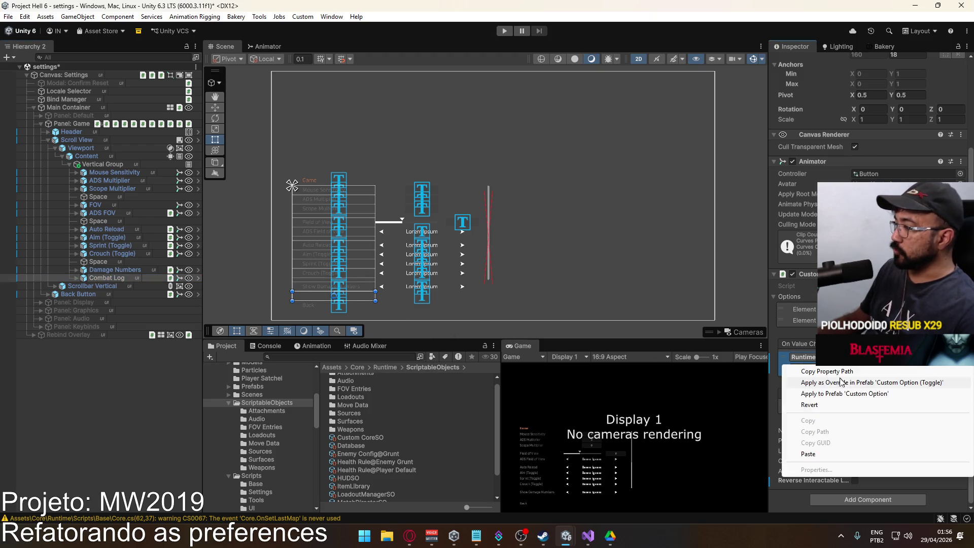
pyautogui.click(824, 454)
pyautogui.click(883, 357)
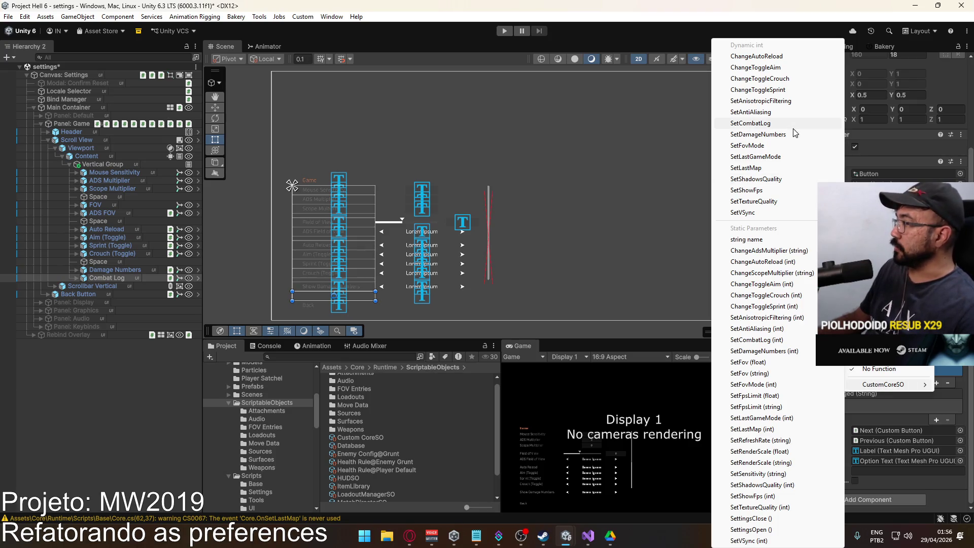
pyautogui.click(750, 123)
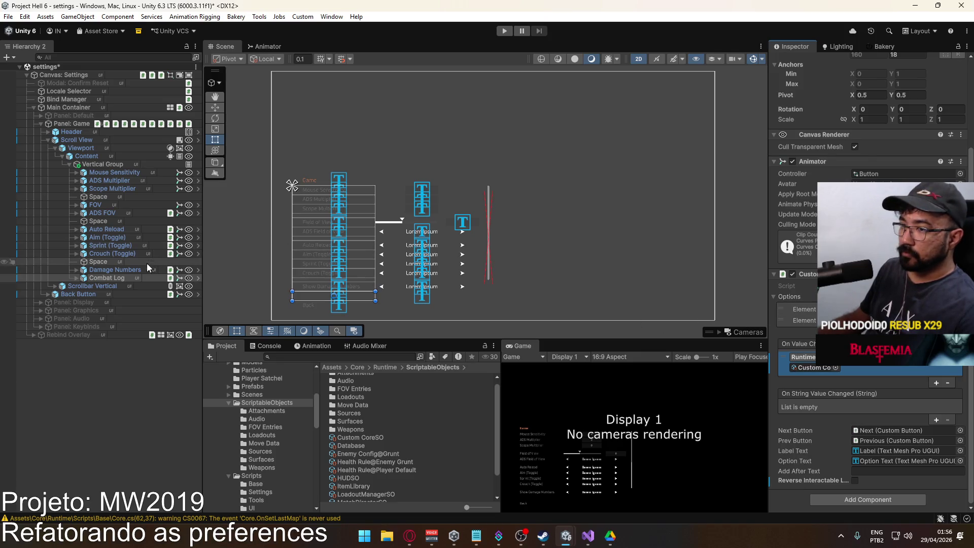
# Recheck the Damage Numbers, Aim and FOV rows, ending on the Mouse Sensitivity row
pyautogui.click(122, 273)
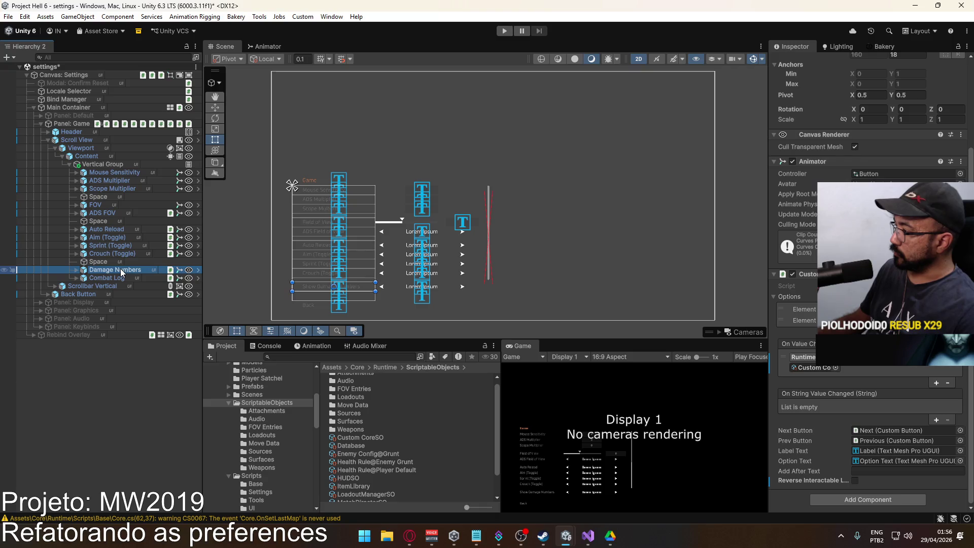
pyautogui.click(119, 239)
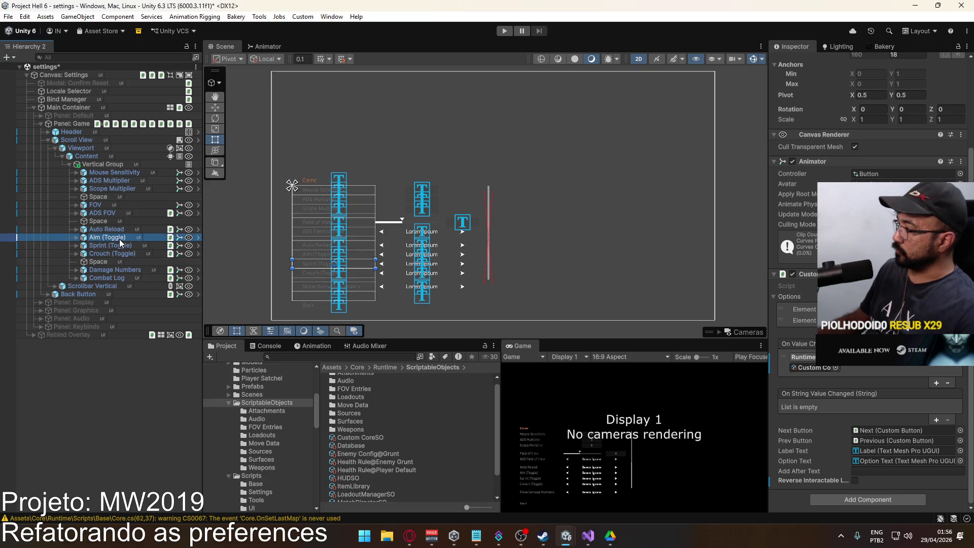
pyautogui.click(110, 206)
pyautogui.click(120, 173)
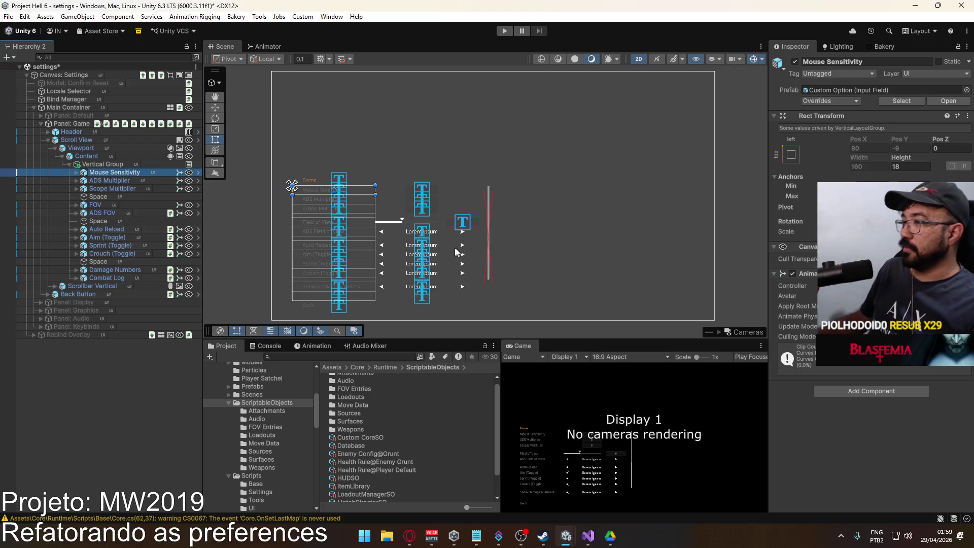
pyautogui.click(319, 247)
pyautogui.click(319, 247)
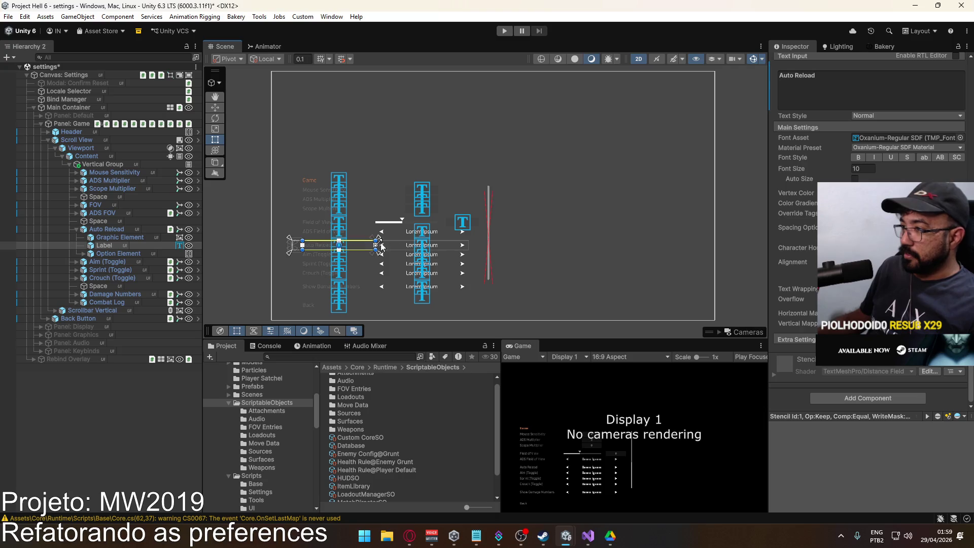
pyautogui.click(107, 231)
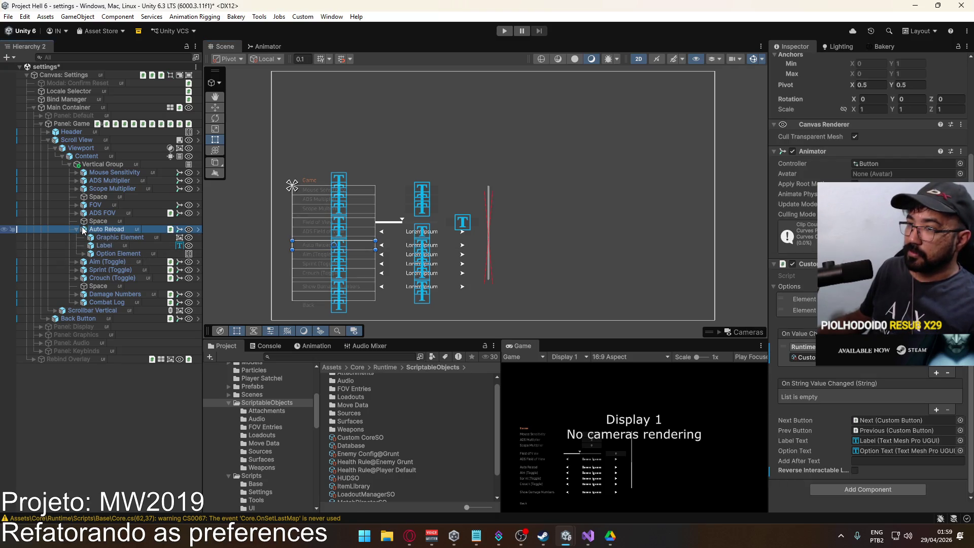
pyautogui.click(77, 229)
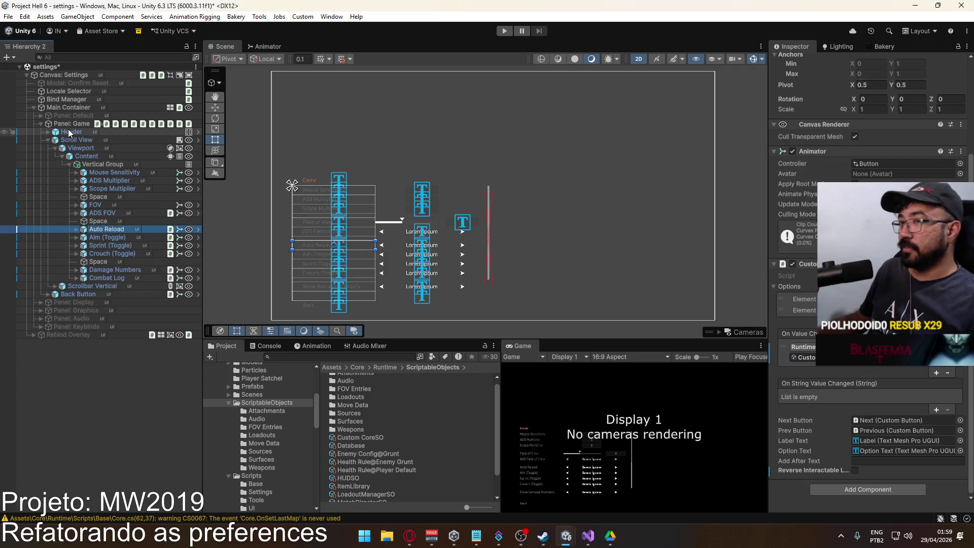
pyautogui.click(74, 124)
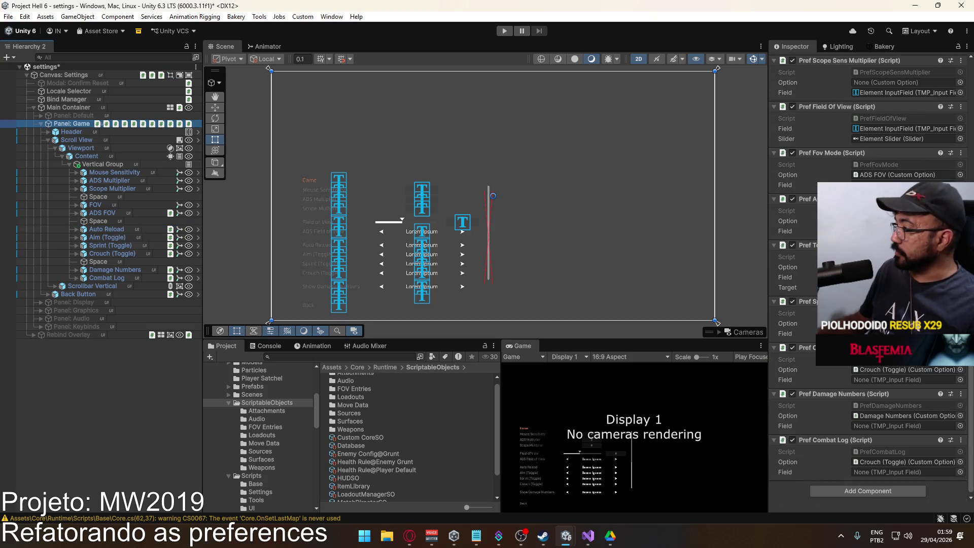
pyautogui.click(107, 214)
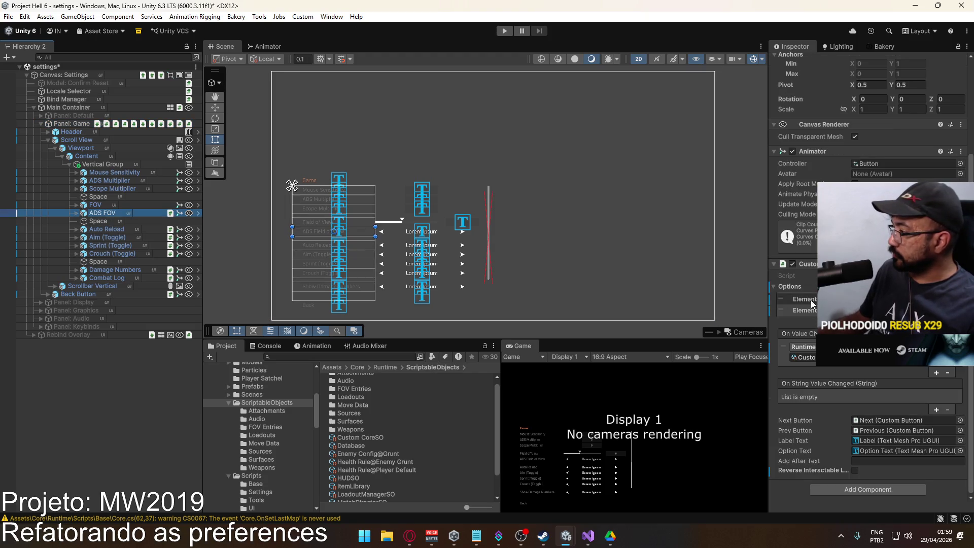
pyautogui.press('Down')
pyautogui.press('Down')
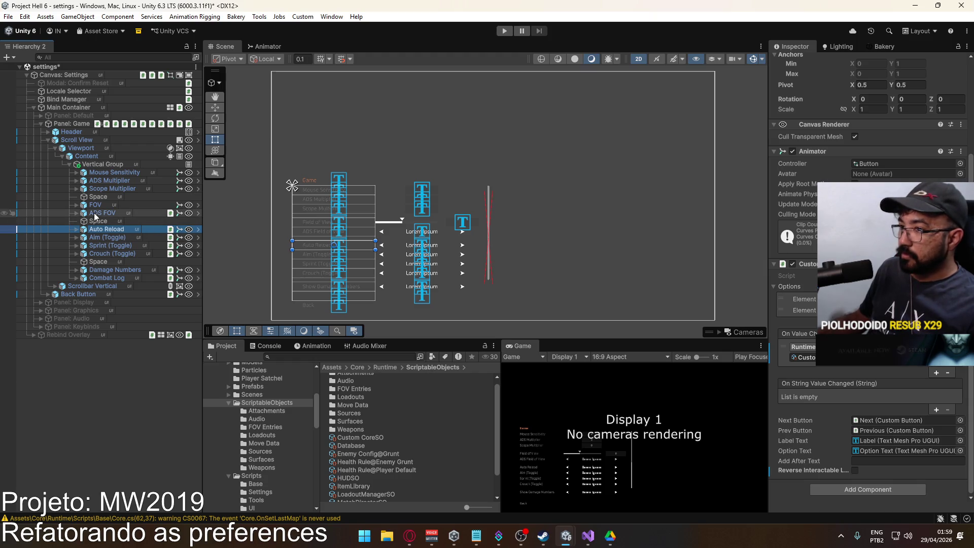
pyautogui.click(109, 236)
pyautogui.click(120, 245)
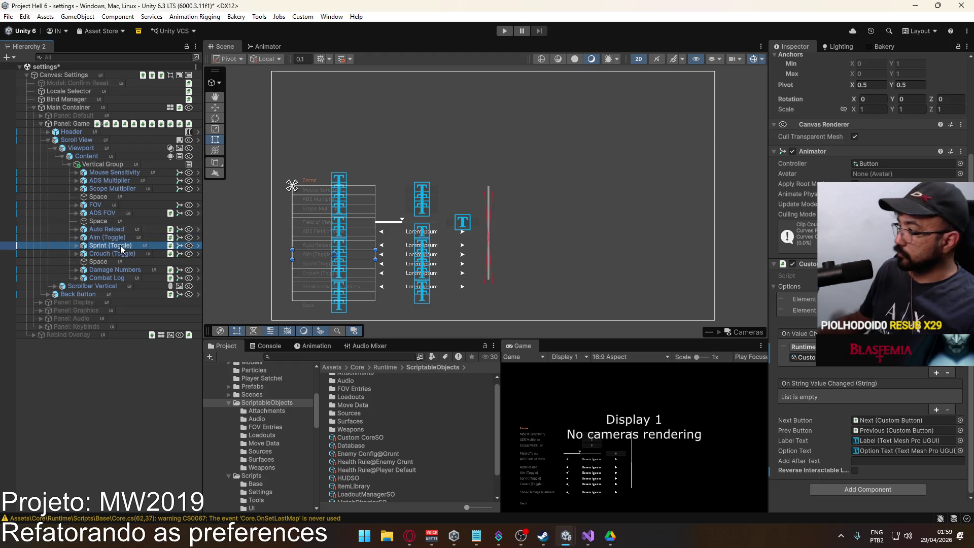
pyautogui.click(118, 252)
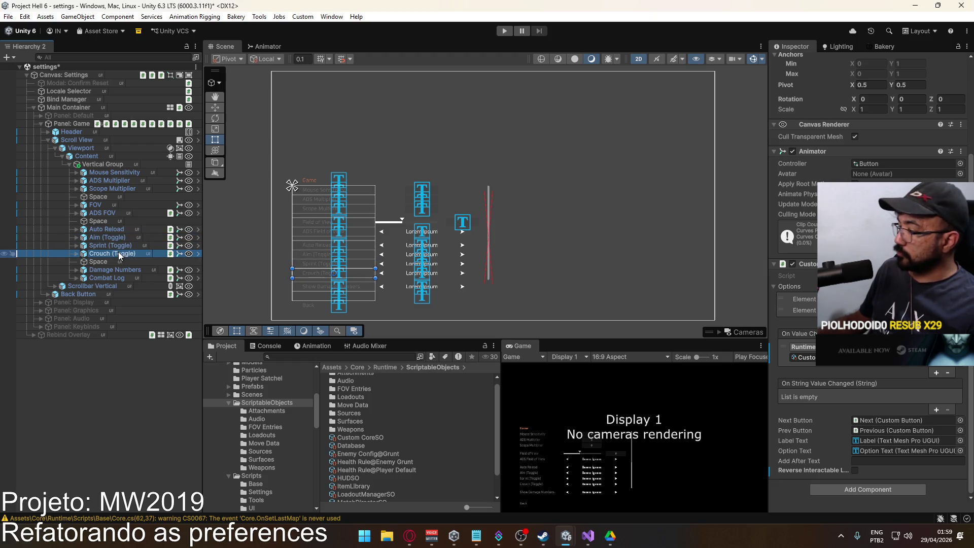
pyautogui.click(118, 269)
pyautogui.click(118, 278)
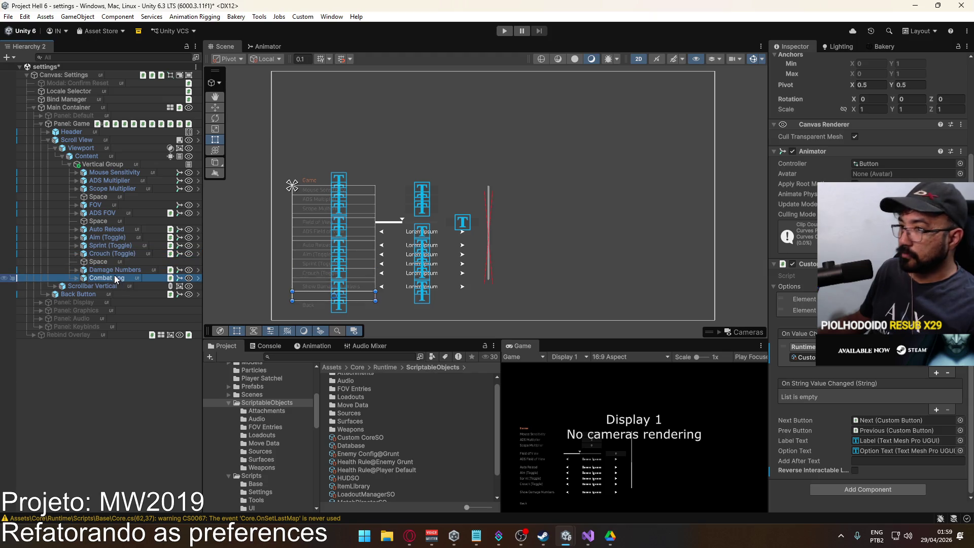
pyautogui.click(107, 213)
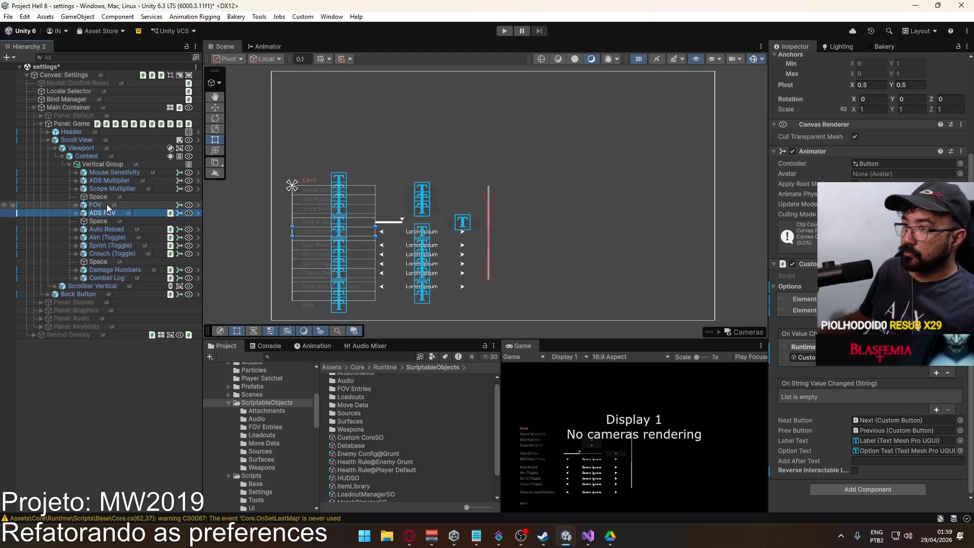
# Check the FOV, Auto Reload, Aim, Sprint, Crouch, Damage Numbers and Combat Log callbacks, then collapse Vertical Group
pyautogui.click(106, 205)
pyautogui.click(107, 228)
pyautogui.click(110, 238)
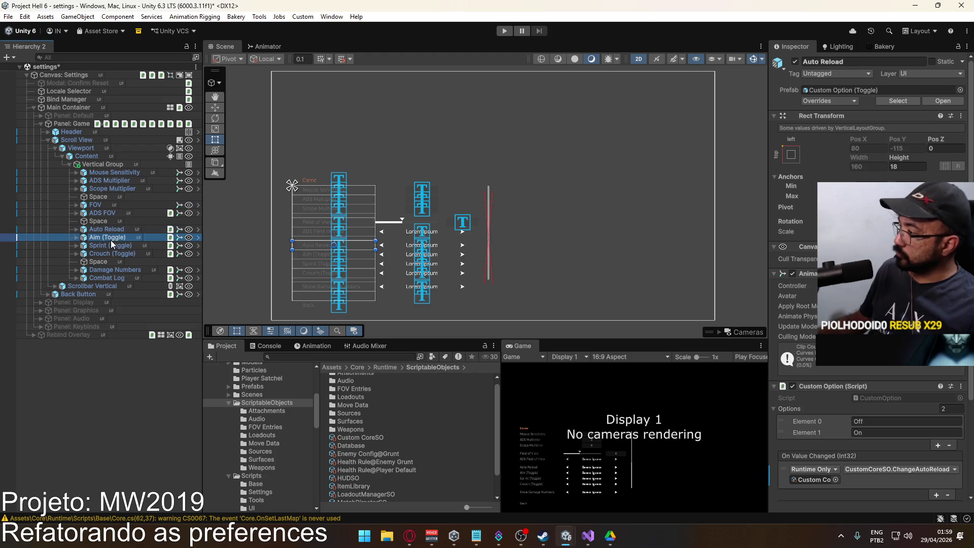
pyautogui.click(113, 247)
pyautogui.click(113, 253)
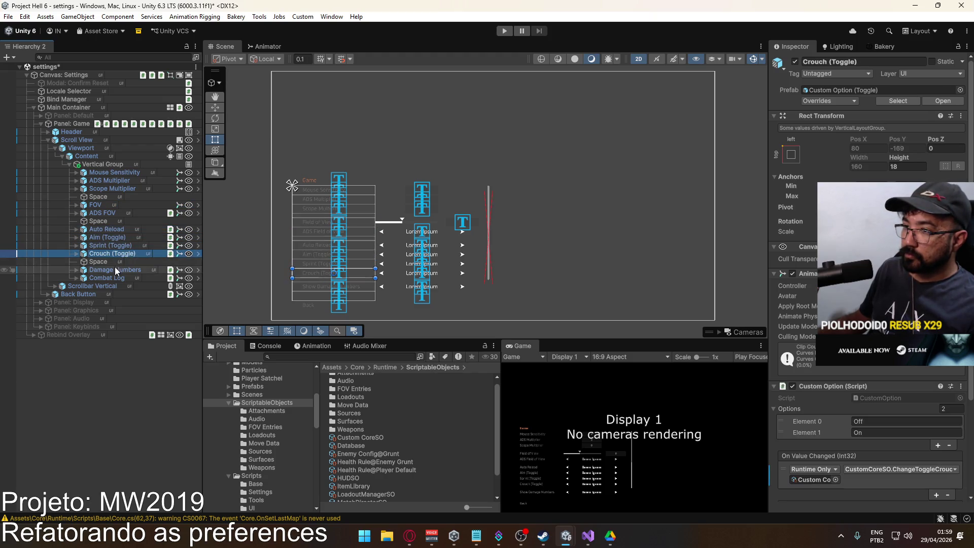
pyautogui.click(114, 270)
pyautogui.click(114, 277)
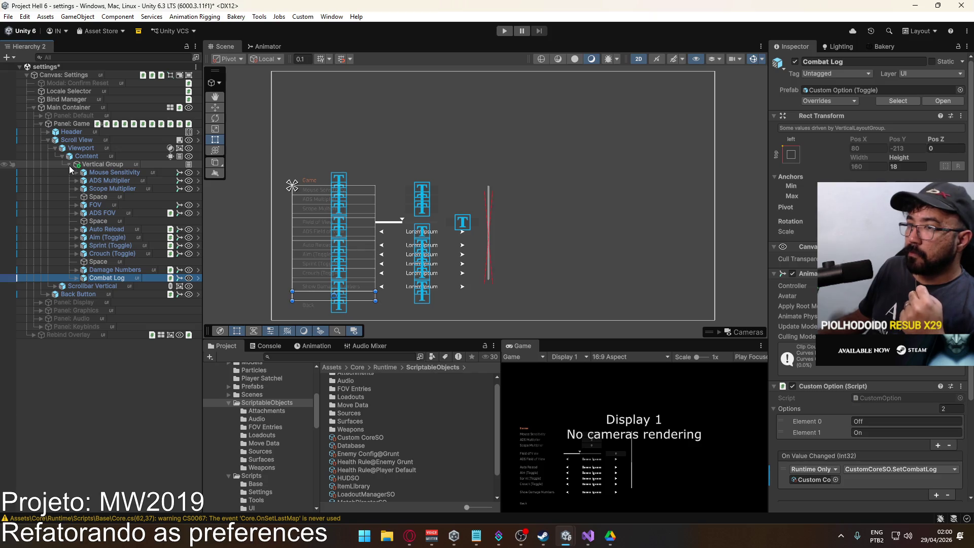
pyautogui.click(70, 164)
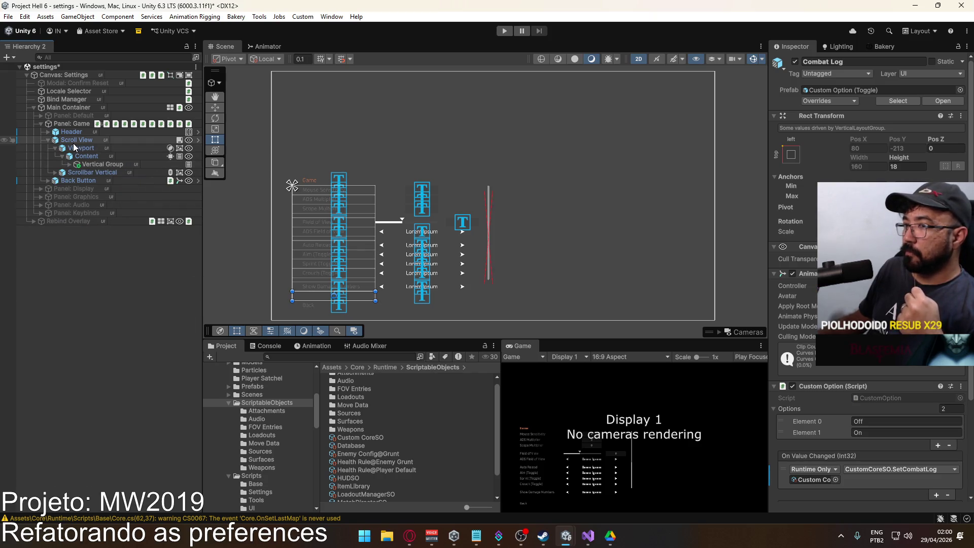
# Collapse the Game panel's hierarchy and deactivate Panel: Game
pyautogui.click(61, 155)
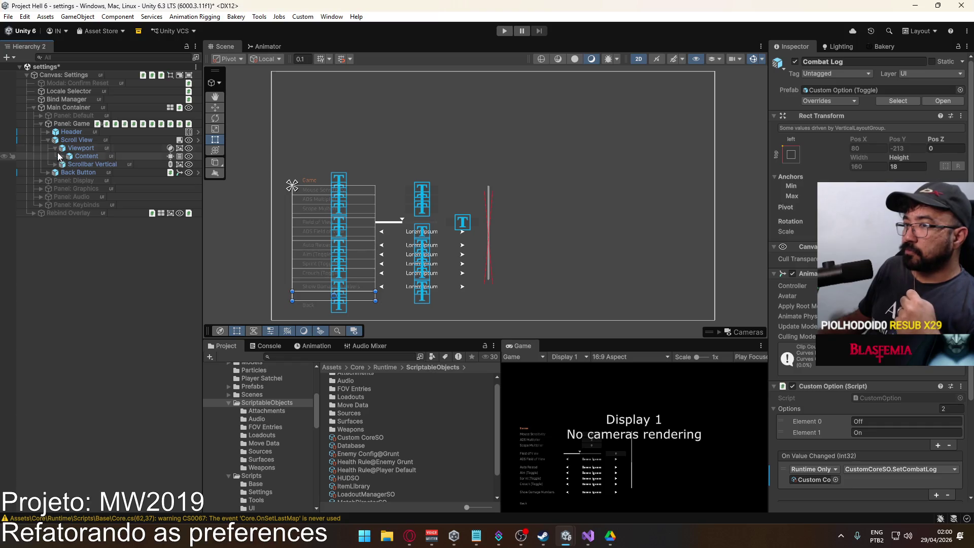
pyautogui.click(40, 124)
pyautogui.click(61, 123)
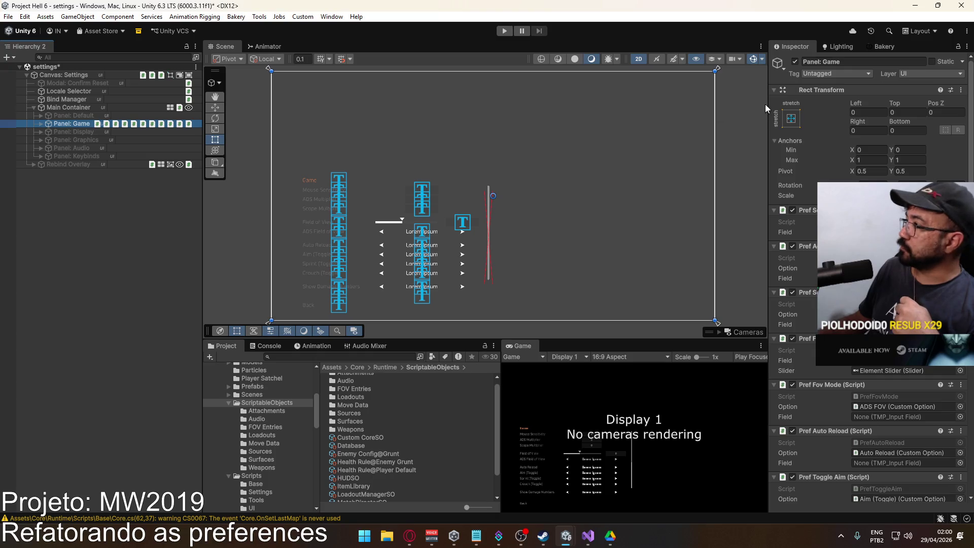
pyautogui.click(795, 62)
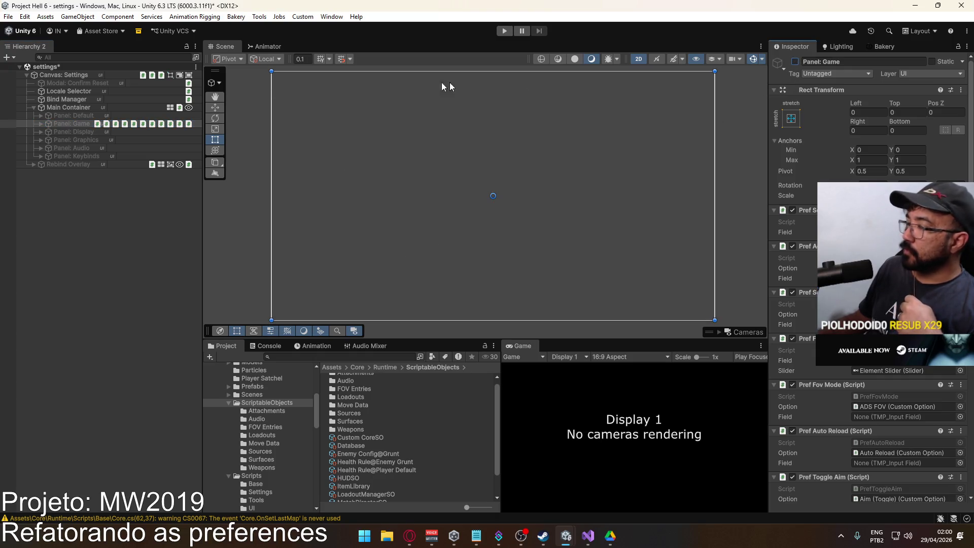
# Activate Panel: Display and expand its children in the Hierarchy
pyautogui.click(99, 131)
pyautogui.click(794, 62)
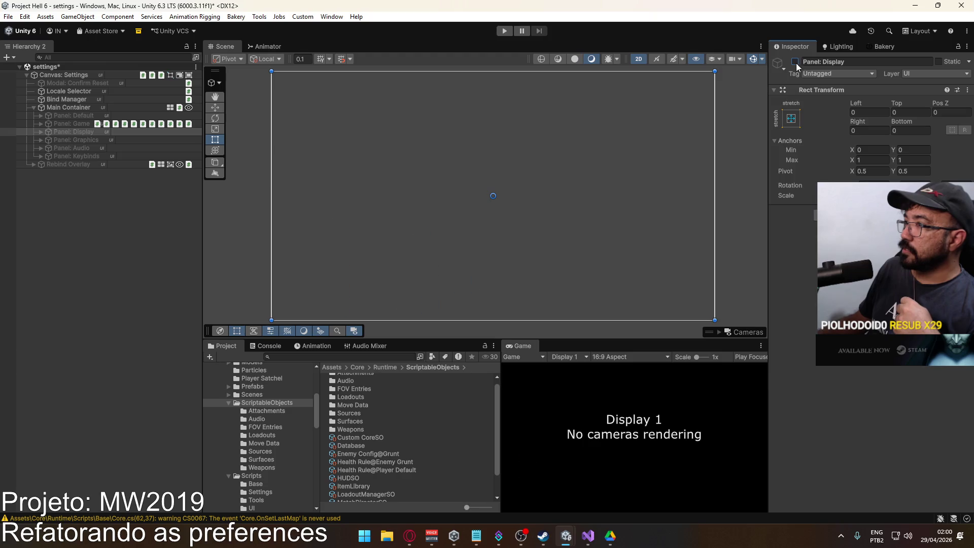
pyautogui.click(41, 131)
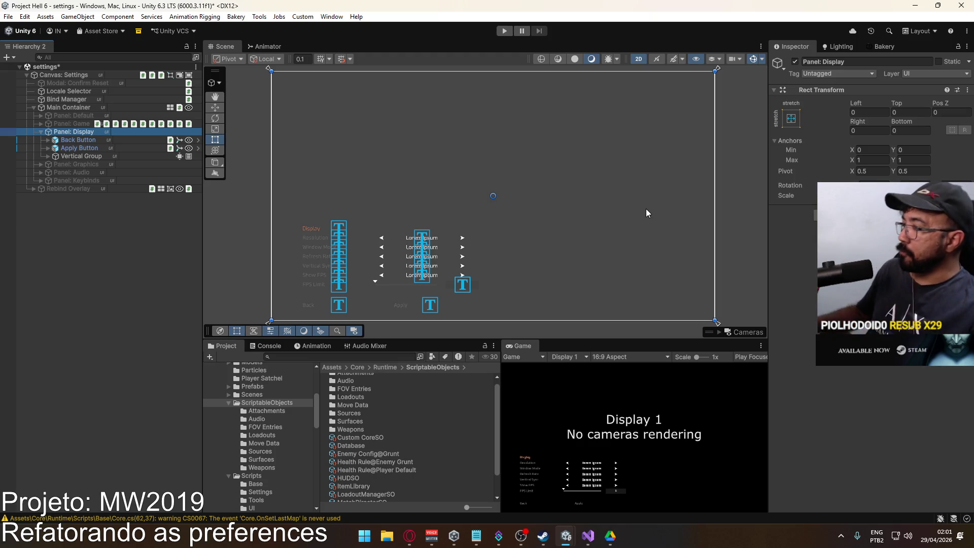
pyautogui.click(816, 249)
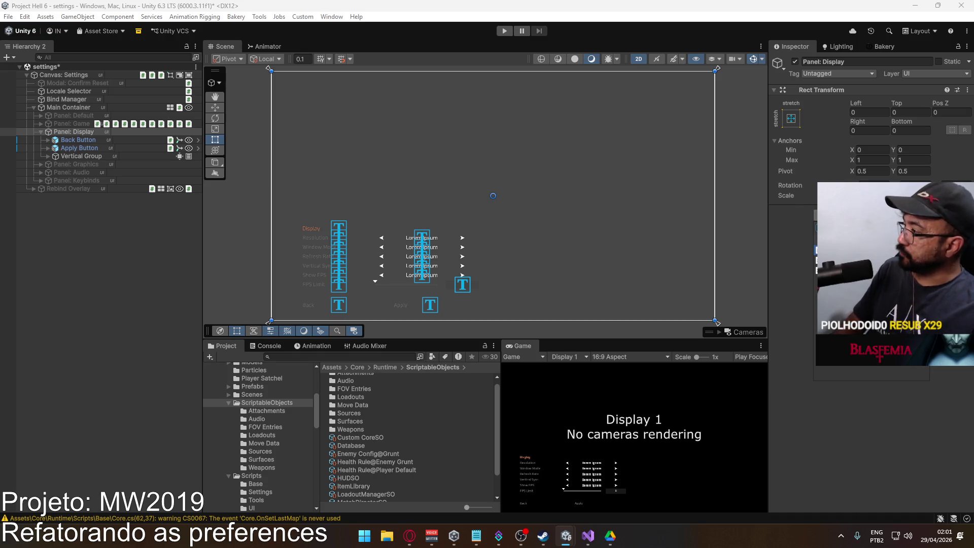
# Add three more Pref components to Panel: Display through the component search
pyautogui.press('Return')
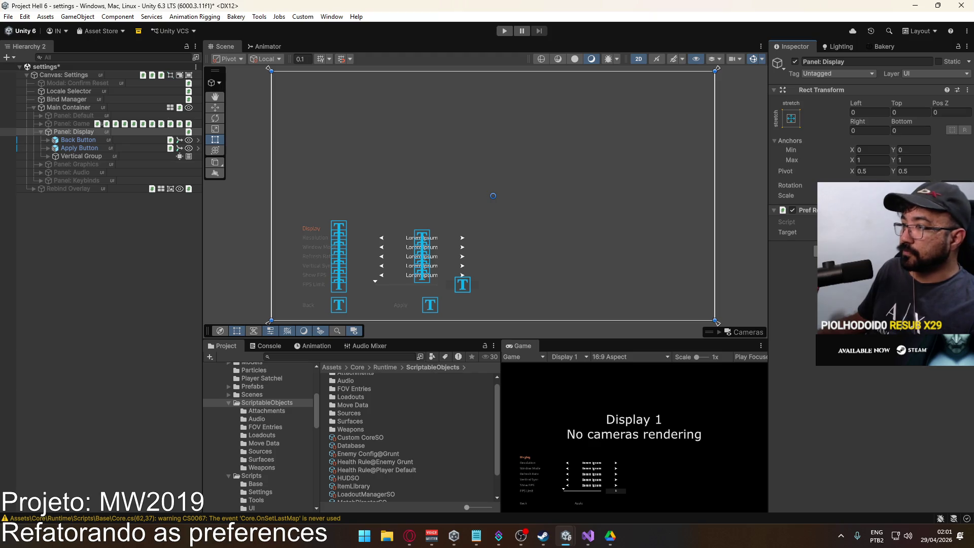
pyautogui.hotkey('ctrl', 'shift', 'a')
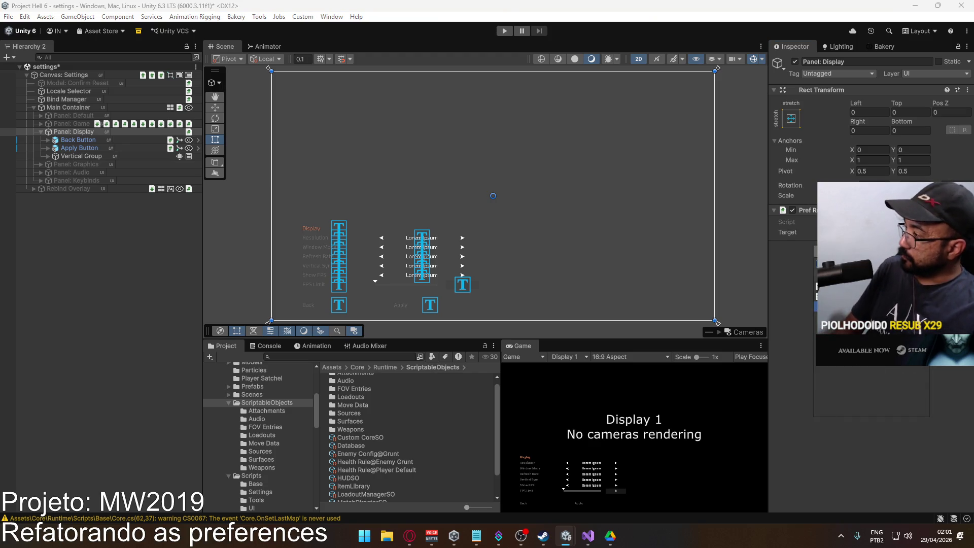
pyautogui.press('Return')
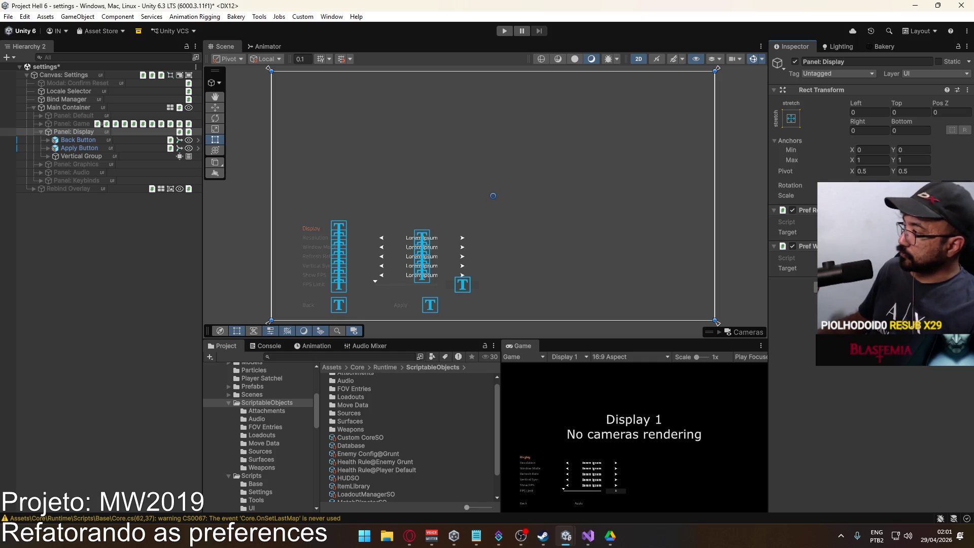
pyautogui.hotkey('ctrl', 'shift', 'a')
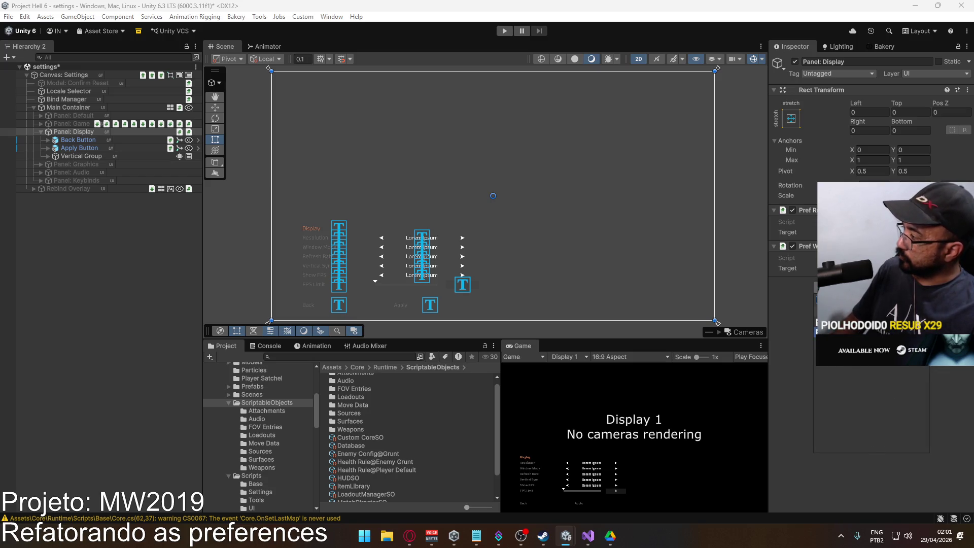
pyautogui.press('Return')
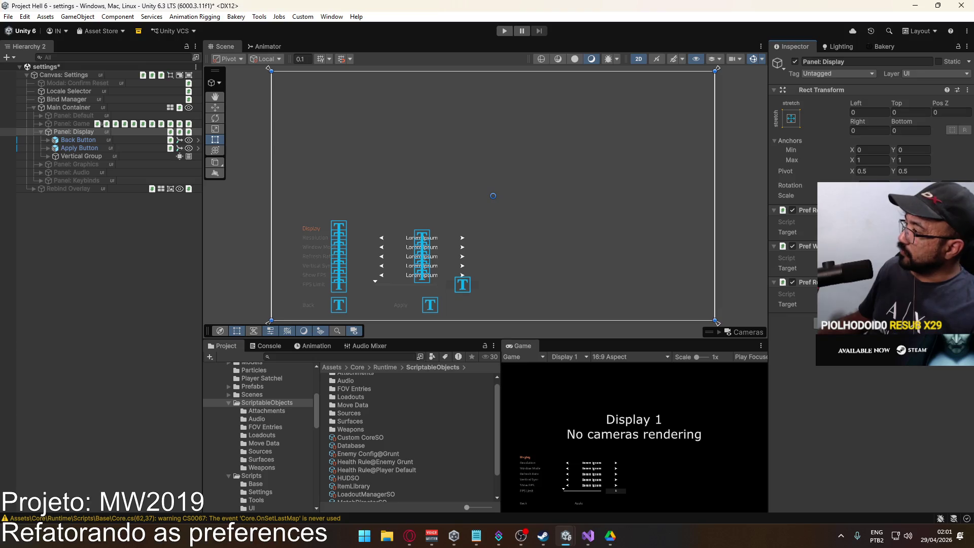
# Search for 'V' and add the Pref V Sync component to Panel: Display
pyautogui.hotkey('ctrl', 'shift', 'a')
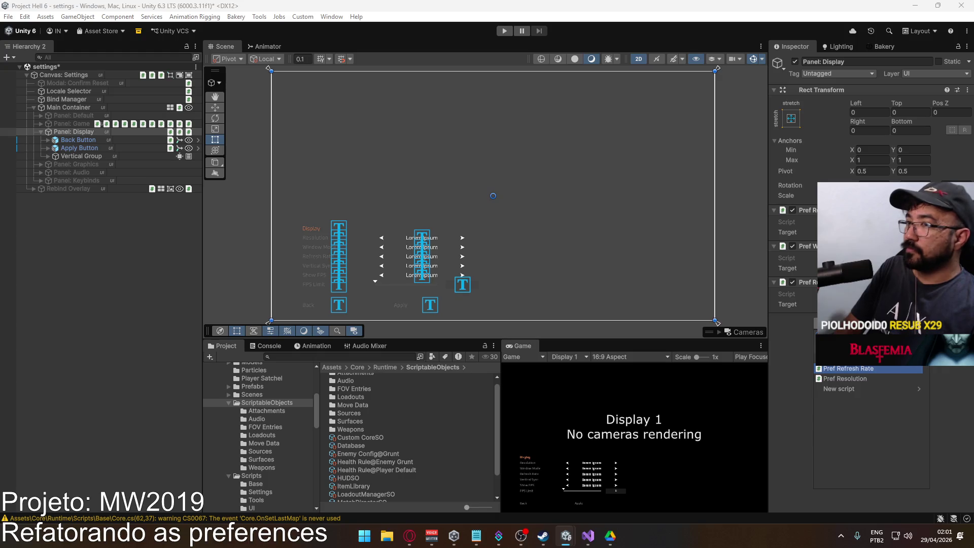
pyautogui.press('BackSpace')
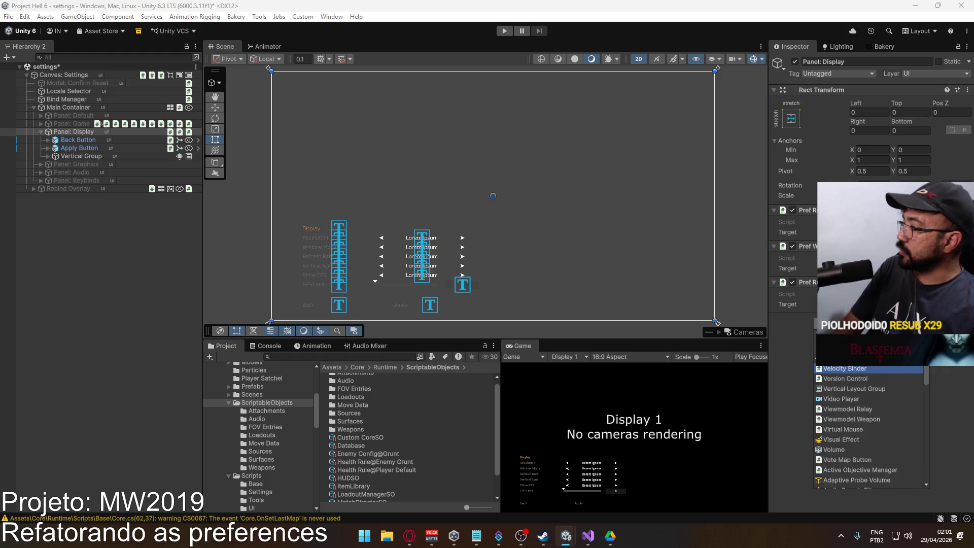
pyautogui.write('V')
pyautogui.press('BackSpace')
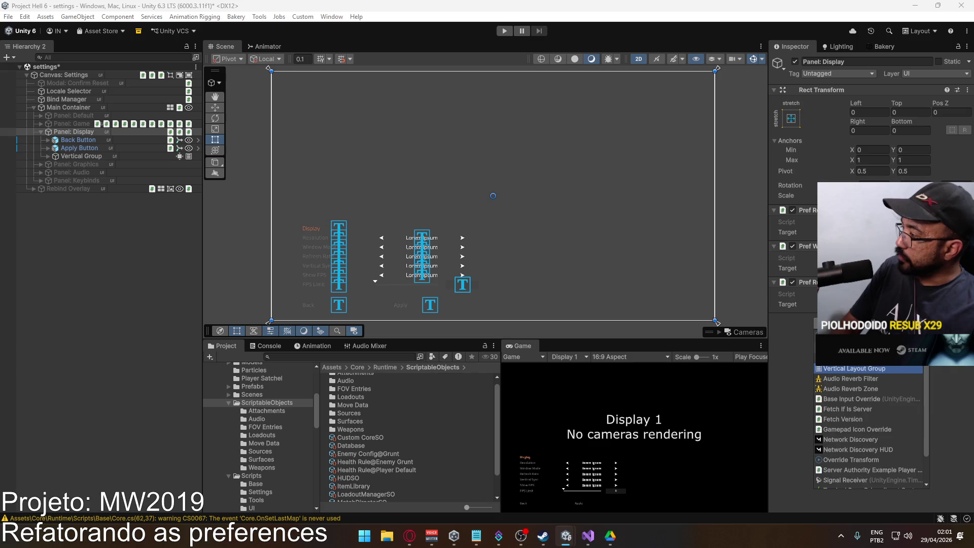
pyautogui.write('V')
pyautogui.press('Return')
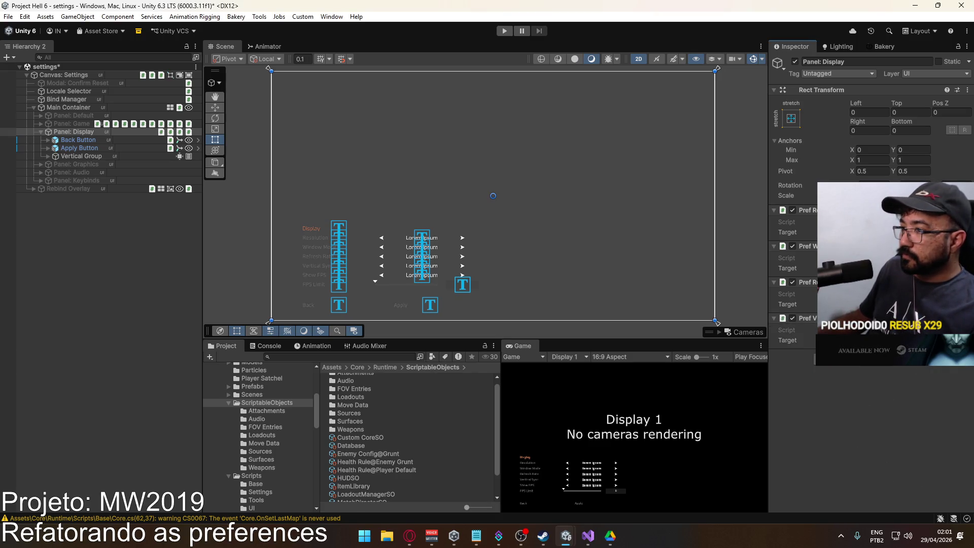
# Add Pref Show FPS and Pref Fps Limit, then expand Vertical Group in the Hierarchy
pyautogui.hotkey('ctrl', 'shift', 'a')
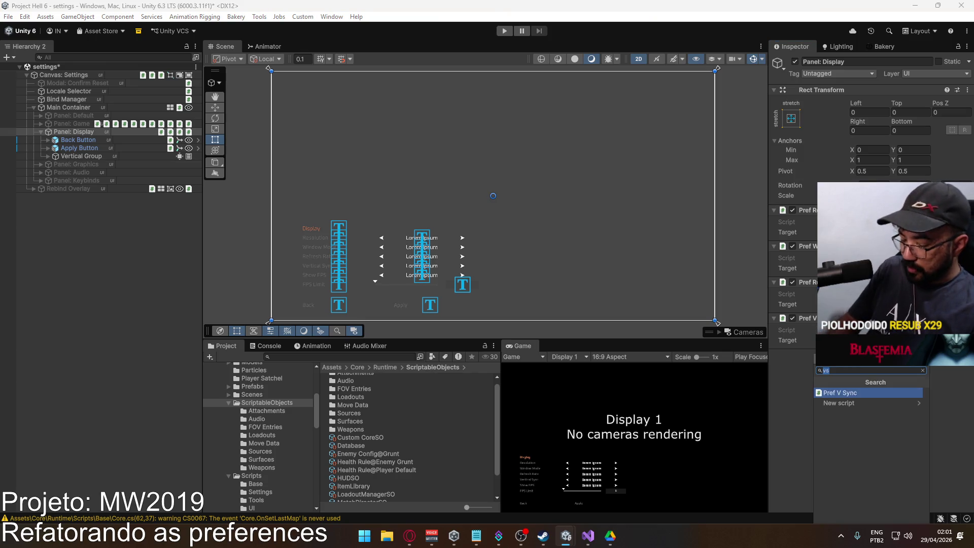
pyautogui.write('show')
pyautogui.press('Return')
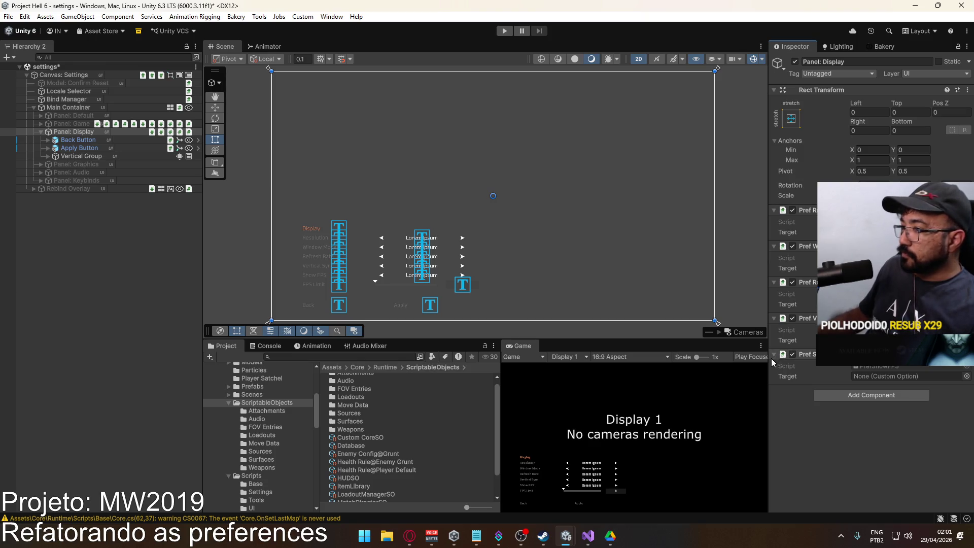
pyautogui.click(871, 395)
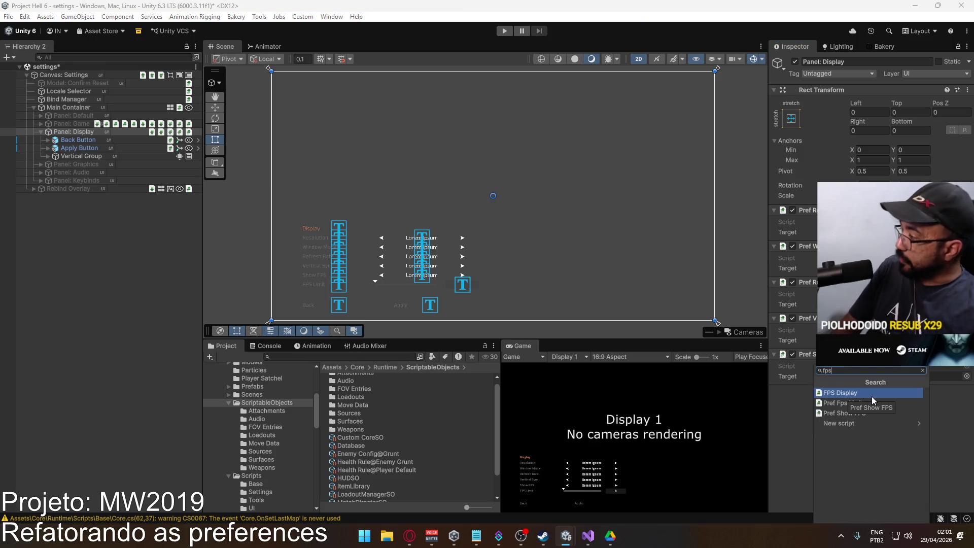
pyautogui.write('fps')
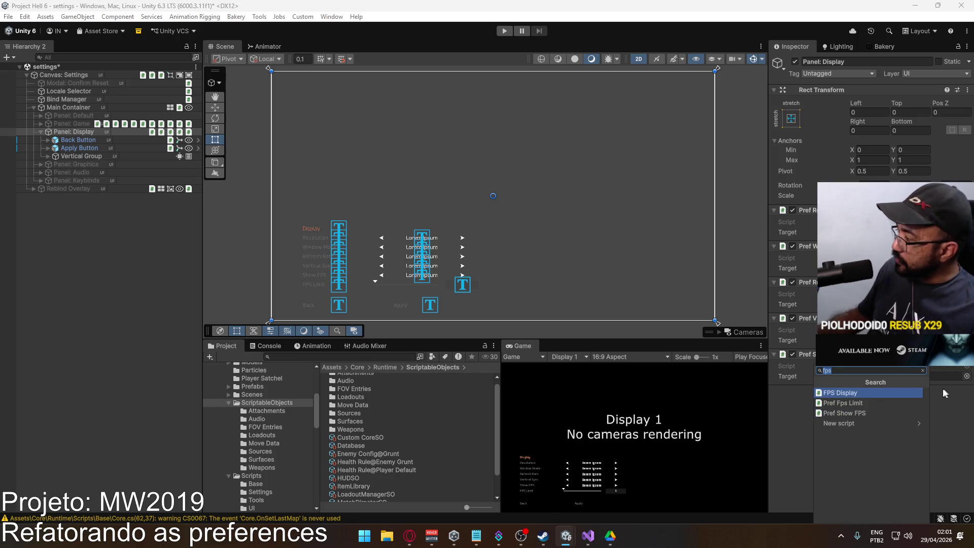
pyautogui.click(884, 406)
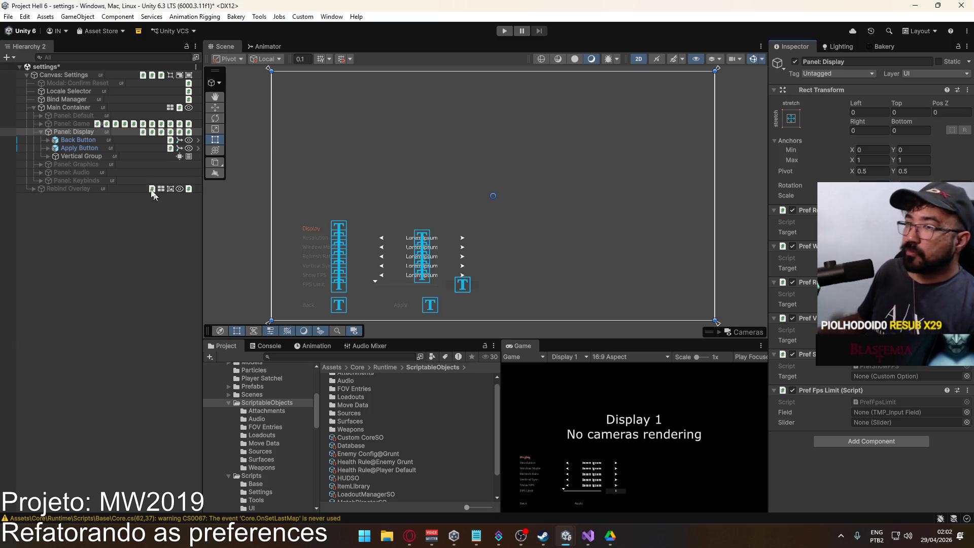
pyautogui.click(48, 155)
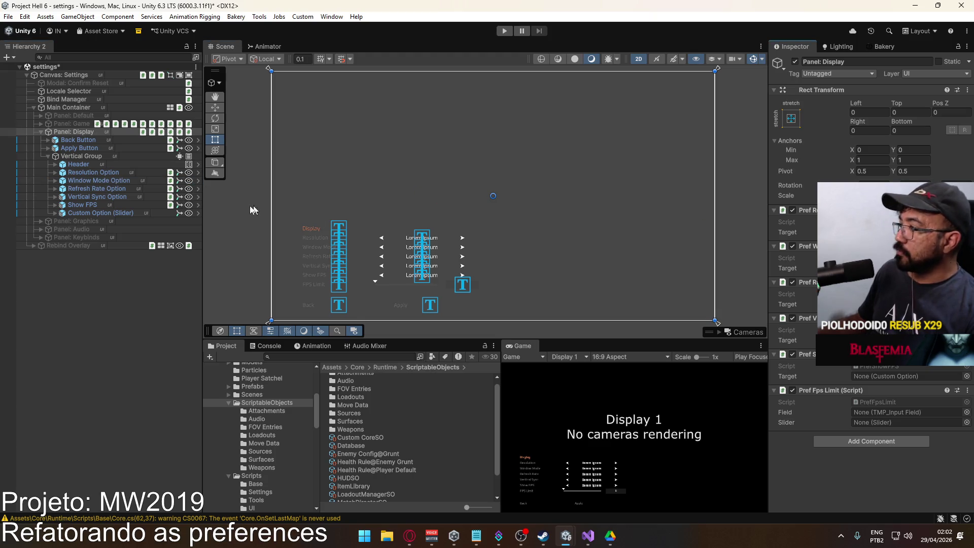
# Link Show FPS to Pref Show FPS Target, and Element Slider and InputField to Pref Fps Limit
pyautogui.moveTo(108, 184); pyautogui.dragTo(580, 230)
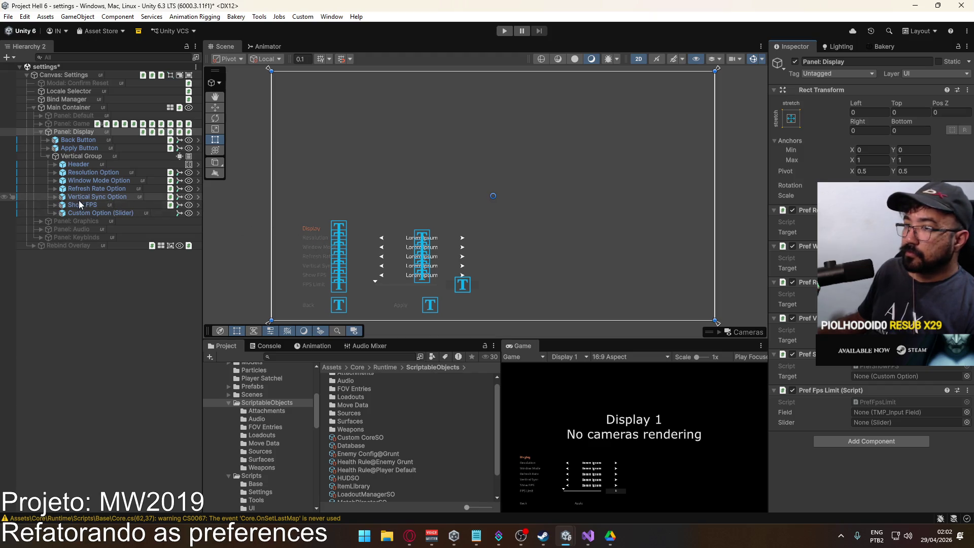
pyautogui.moveTo(78, 201)
pyautogui.mouseDown()
pyautogui.moveTo(502, 239)
pyautogui.moveTo(791, 330)
pyautogui.moveTo(871, 376)
pyautogui.mouseUp()
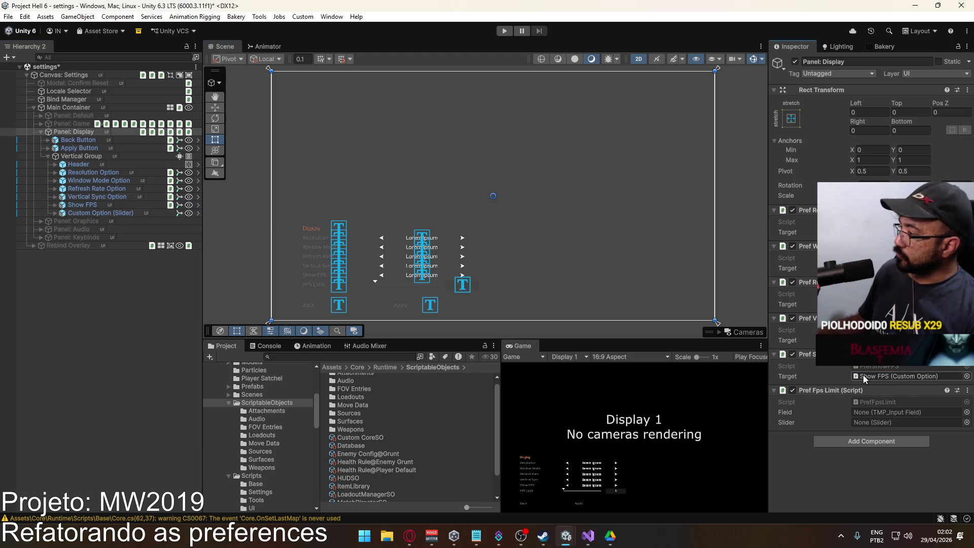
pyautogui.click(54, 212)
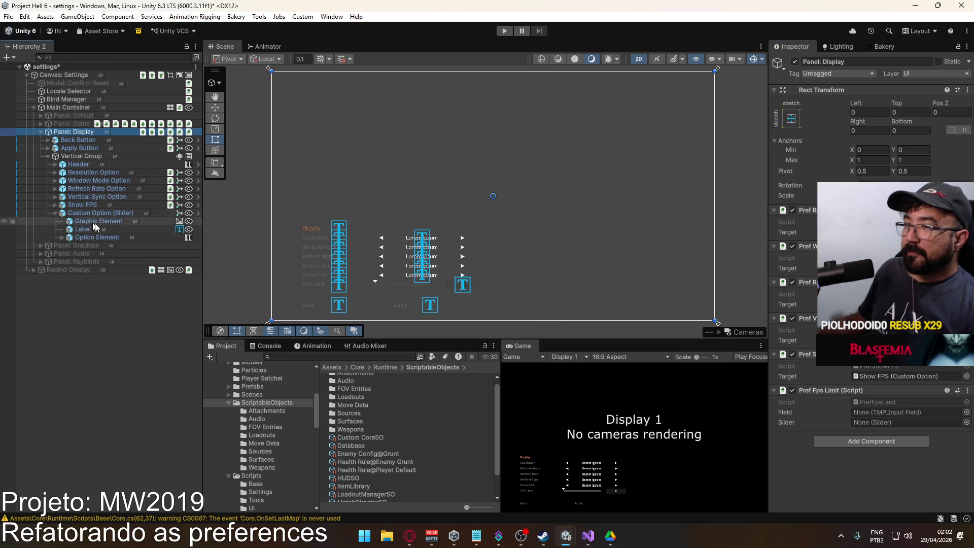
pyautogui.click(63, 240)
pyautogui.moveTo(101, 245); pyautogui.dragTo(876, 424)
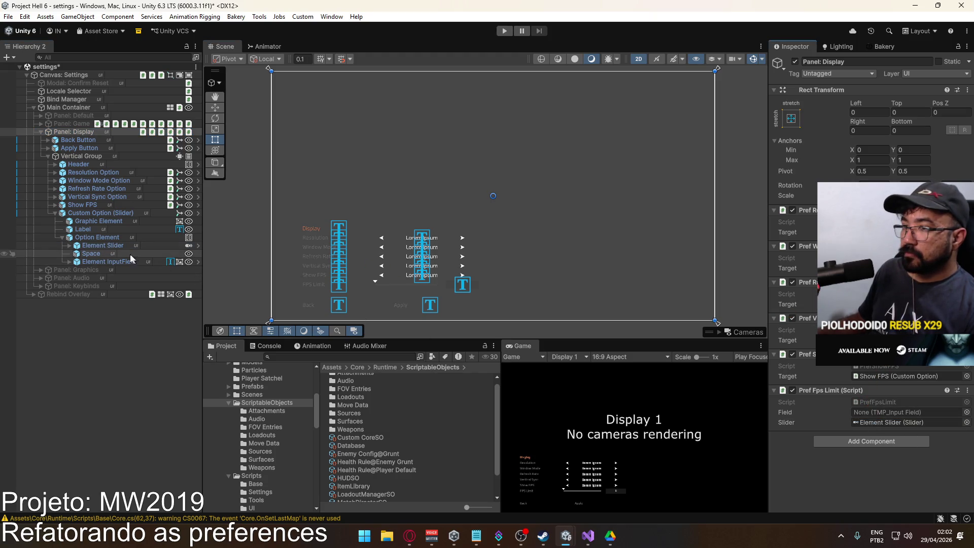
pyautogui.click(108, 263)
pyautogui.moveTo(108, 262); pyautogui.dragTo(908, 412)
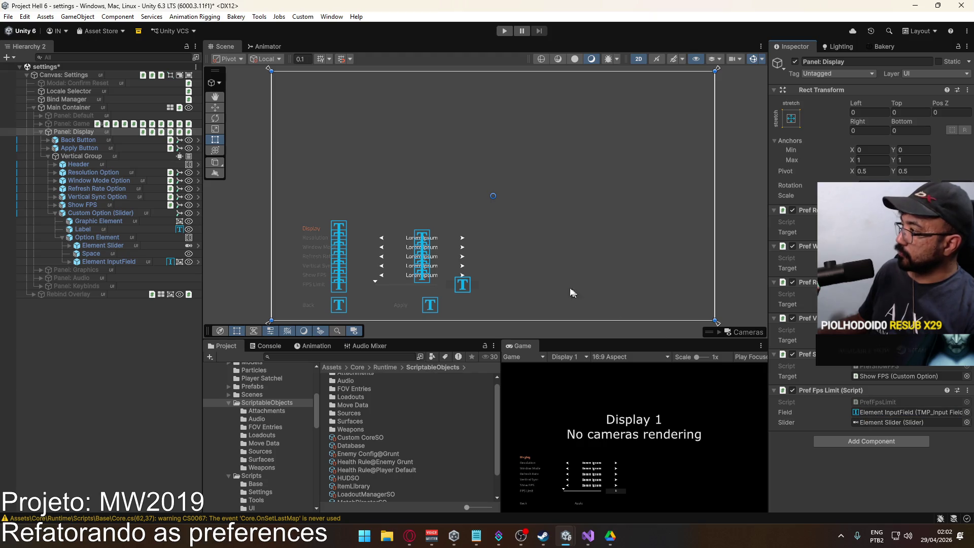
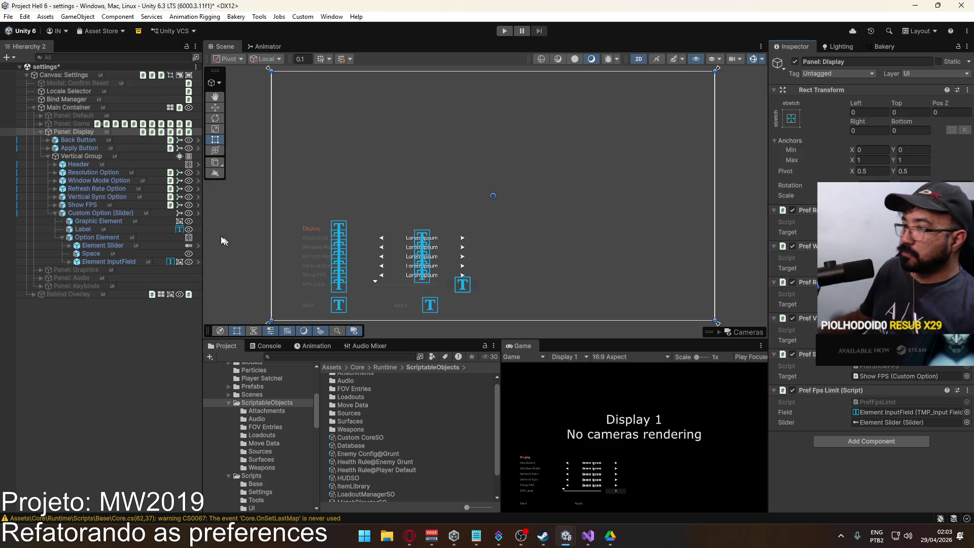
# Review the Resolution, Window Mode and Show FPS options, then add an empty On Value Changed entry to Vertical Sync
pyautogui.click(94, 173)
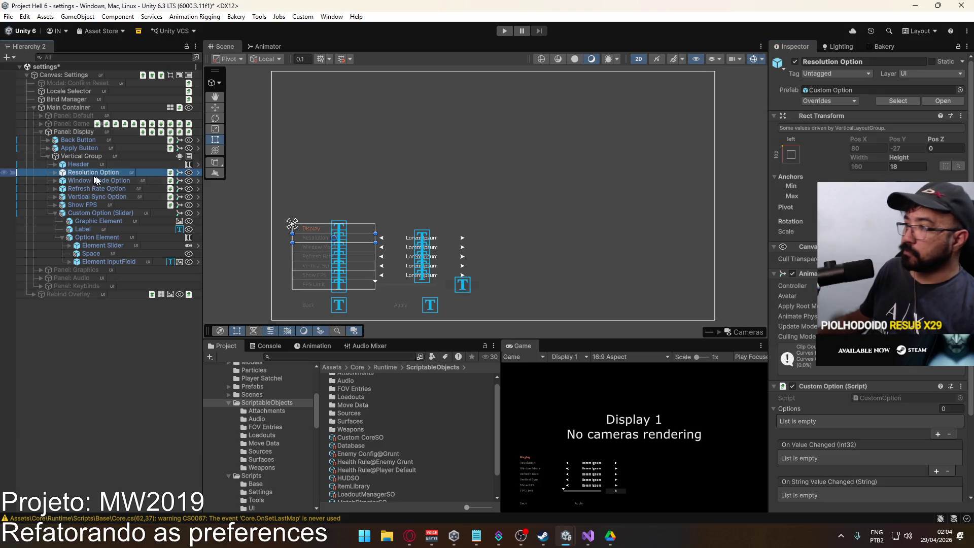
pyautogui.scroll(-5, 784, 339)
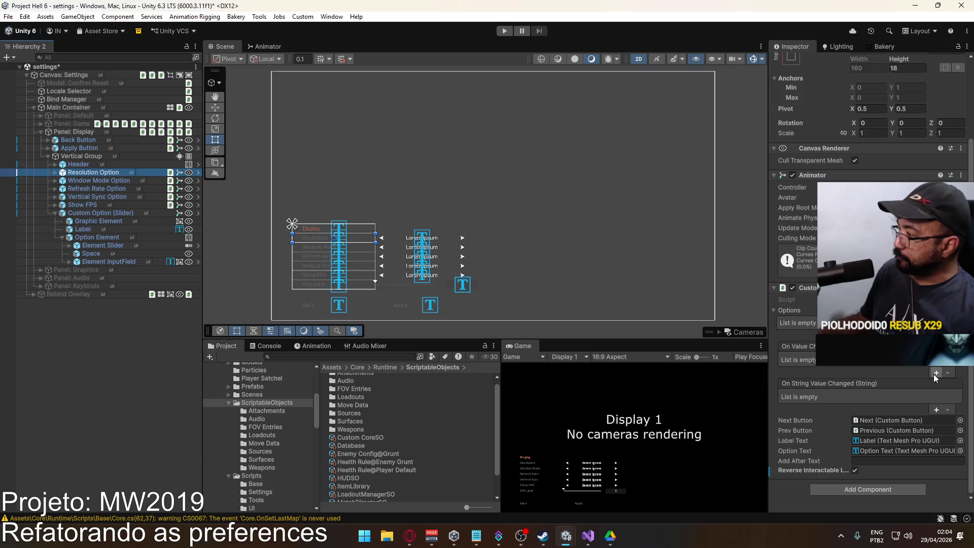
pyautogui.click(93, 180)
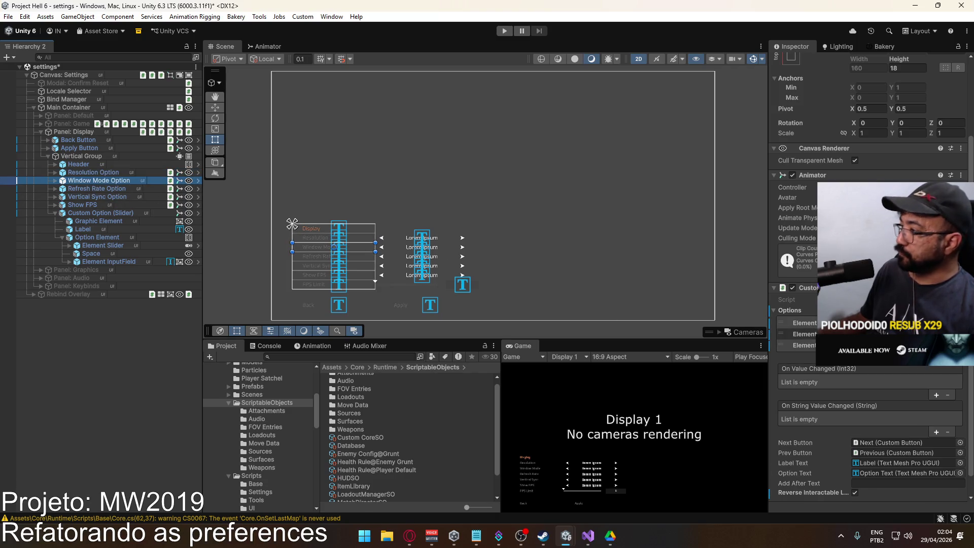
pyautogui.click(84, 203)
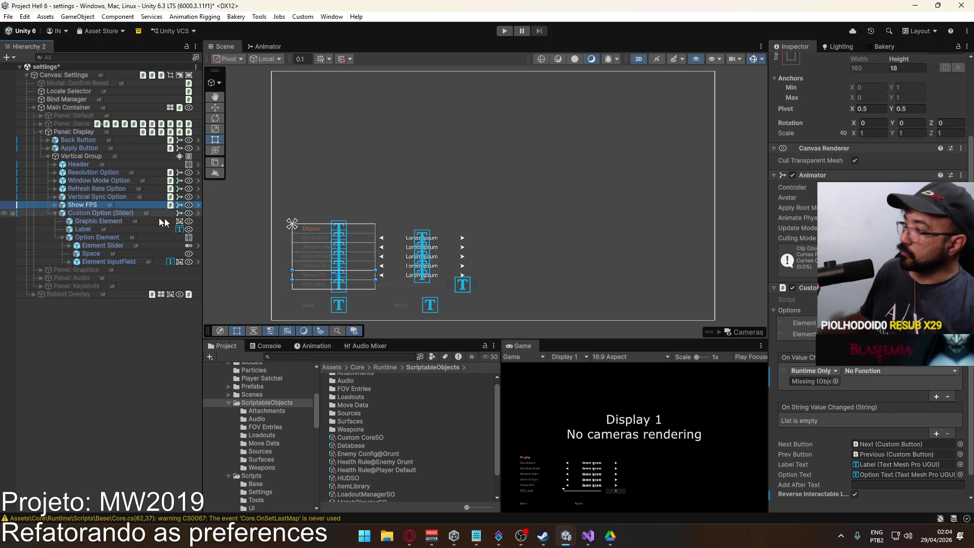
pyautogui.click(95, 198)
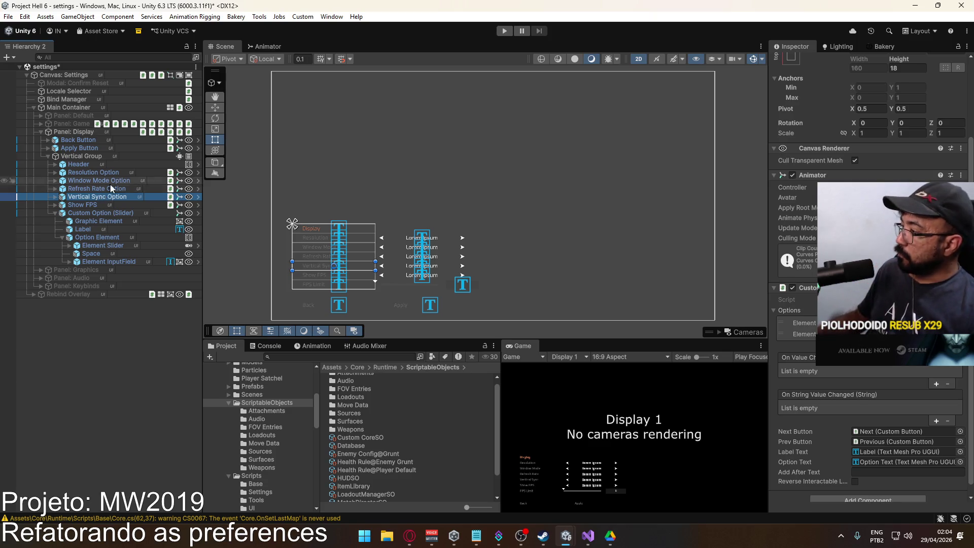
pyautogui.click(936, 383)
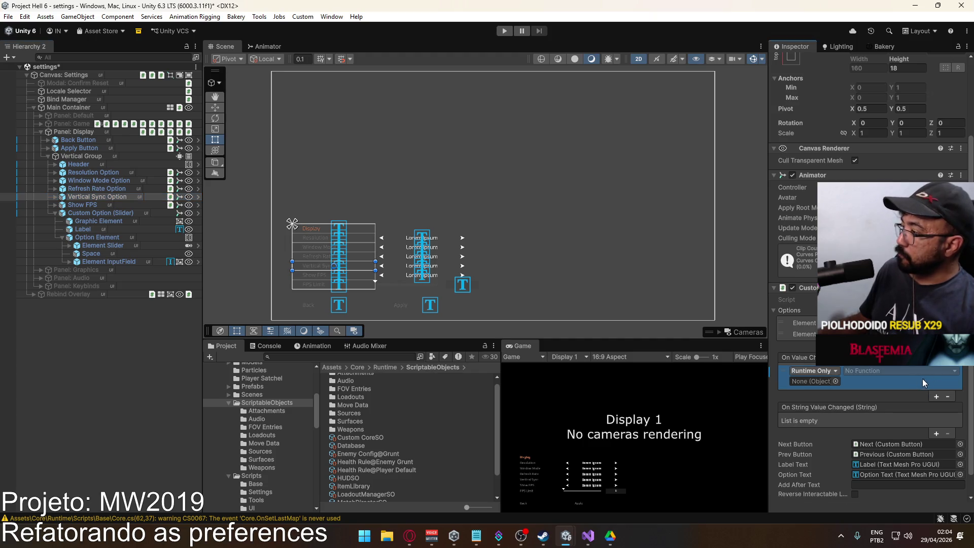
# Target Custom CoreSO in Vertical Sync's On Value Changed event and call CustomCoreSO.SetVSync
pyautogui.rightClick(815, 384)
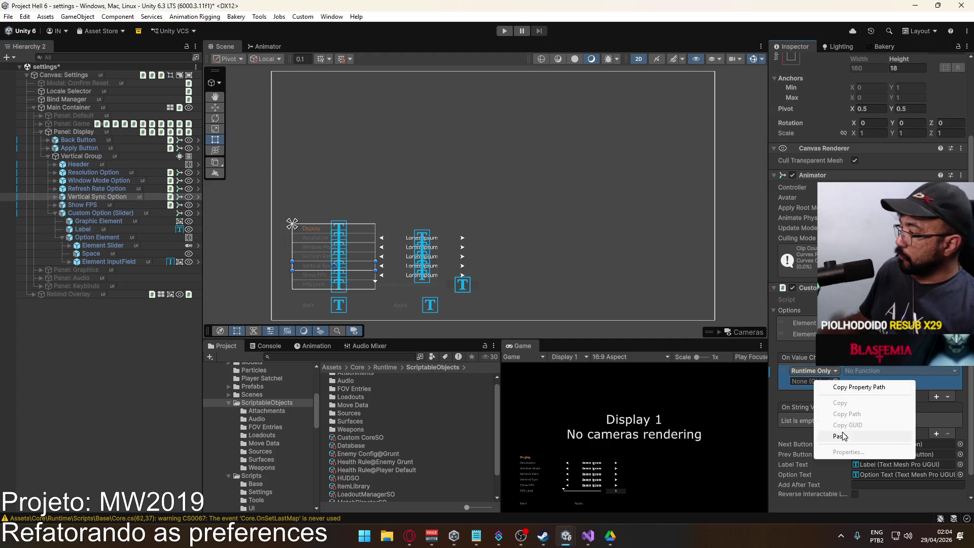
pyautogui.click(862, 436)
pyautogui.click(866, 373)
pyautogui.moveTo(880, 397)
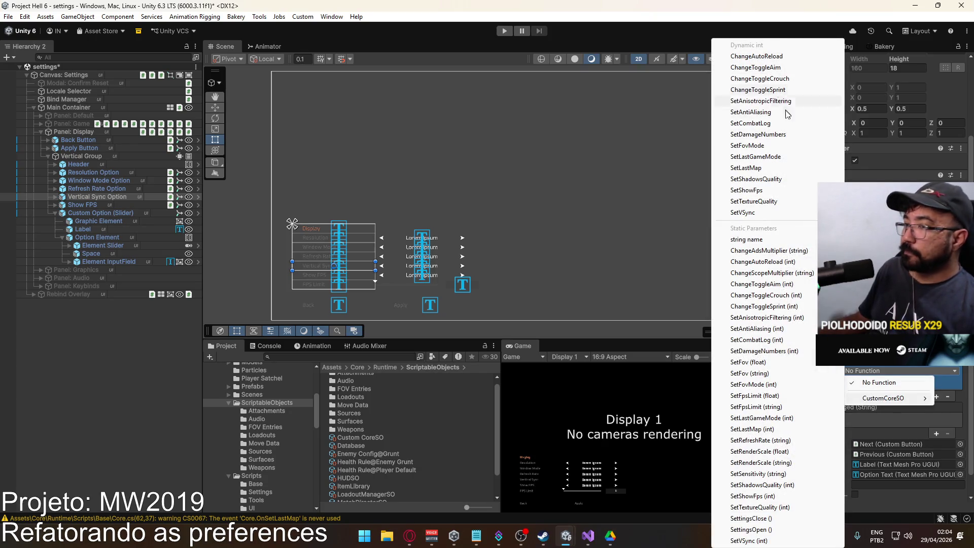
pyautogui.click(776, 213)
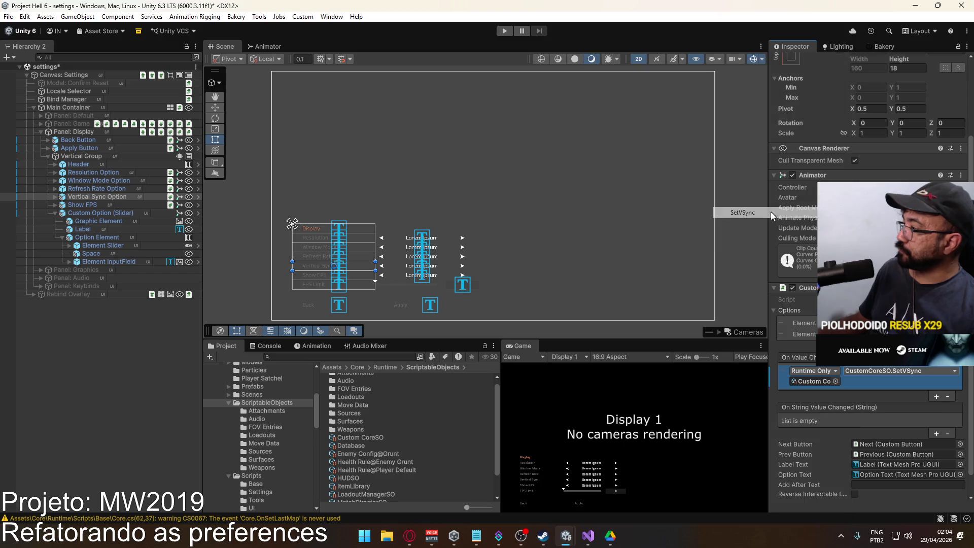
# Target Custom CoreSO in the Show FPS option's event and call CustomCoreSO.SetShowFps
pyautogui.click(81, 206)
pyautogui.rightClick(784, 379)
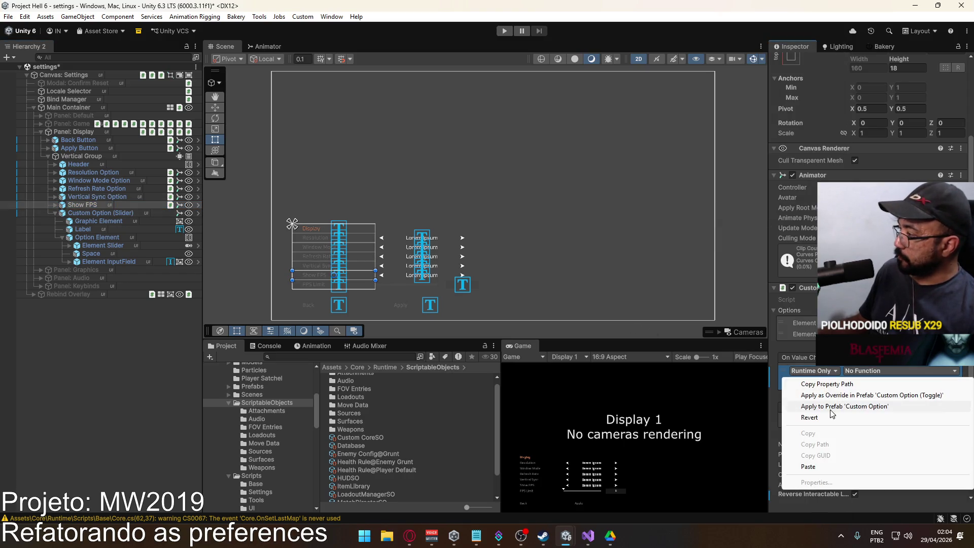
pyautogui.click(862, 371)
pyautogui.click(862, 373)
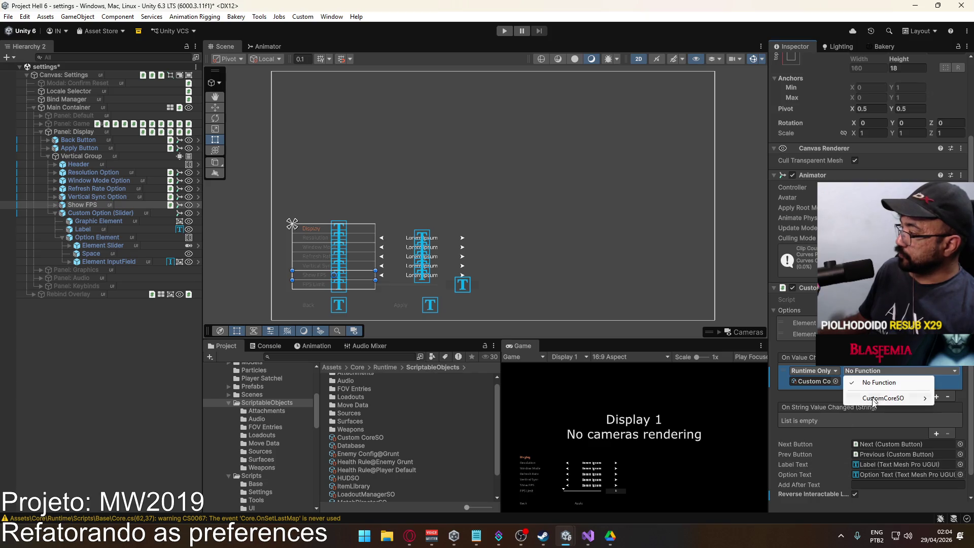
pyautogui.moveTo(874, 400)
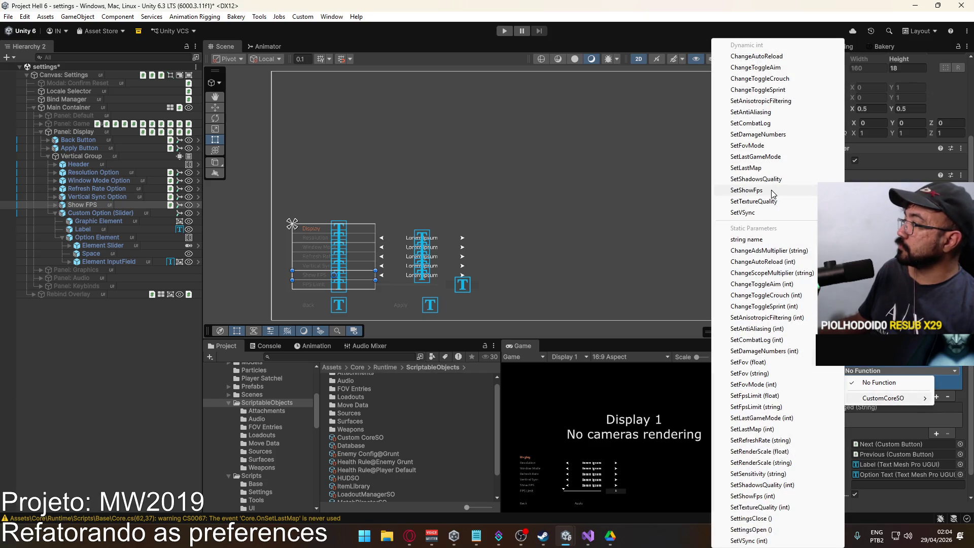
pyautogui.click(770, 190)
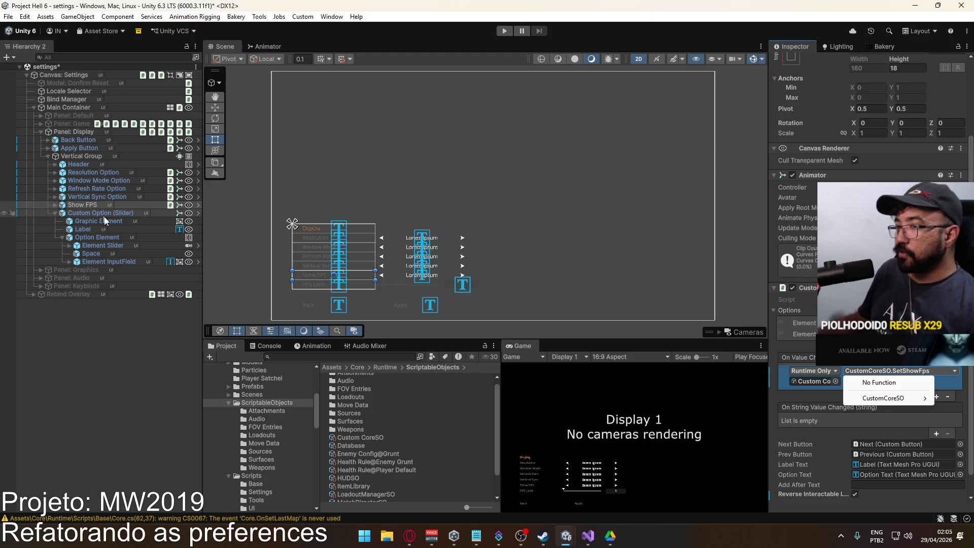
pyautogui.click(115, 260)
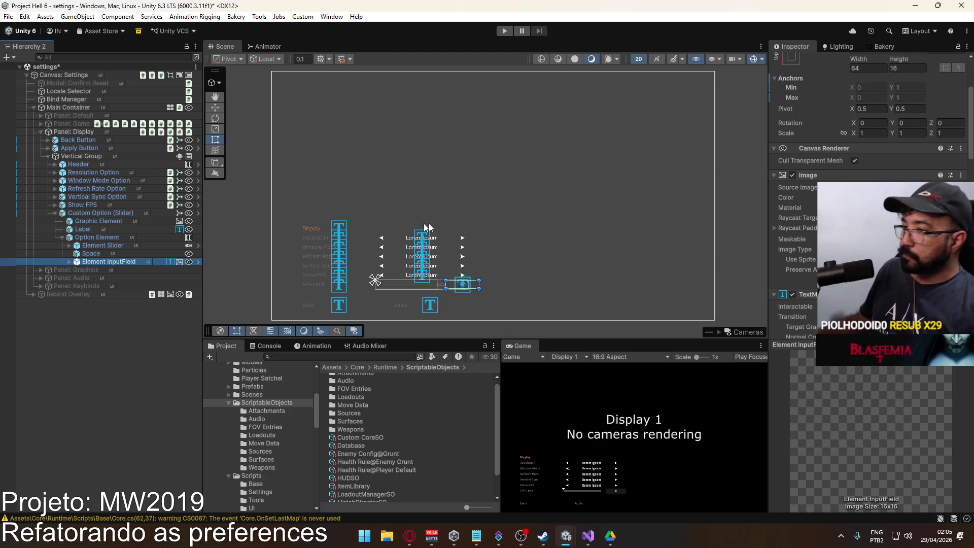
# Set the Element InputField's On End Edit to call CustomCoreSO.SetFpsLimit
pyautogui.scroll(-10, 812, 228)
pyautogui.scroll(-8, 809, 228)
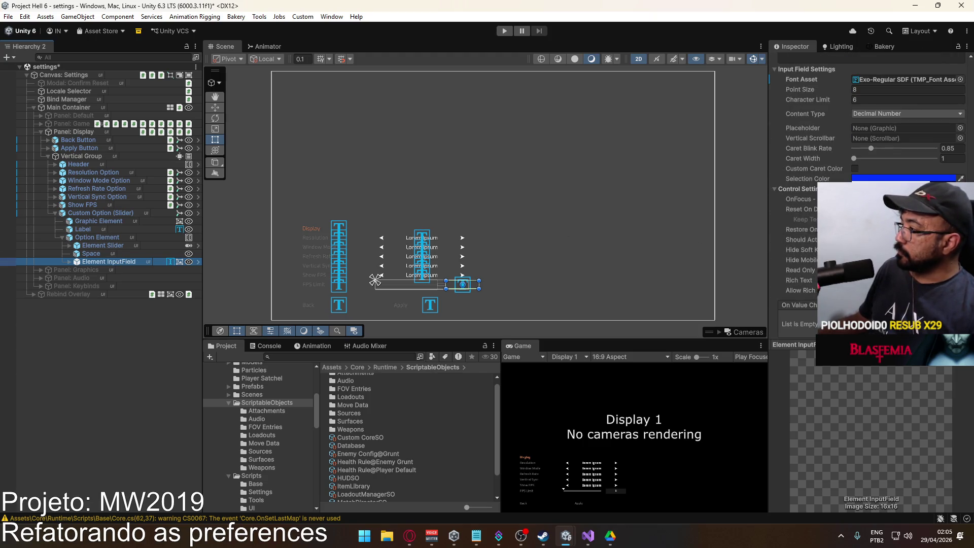
pyautogui.click(812, 213)
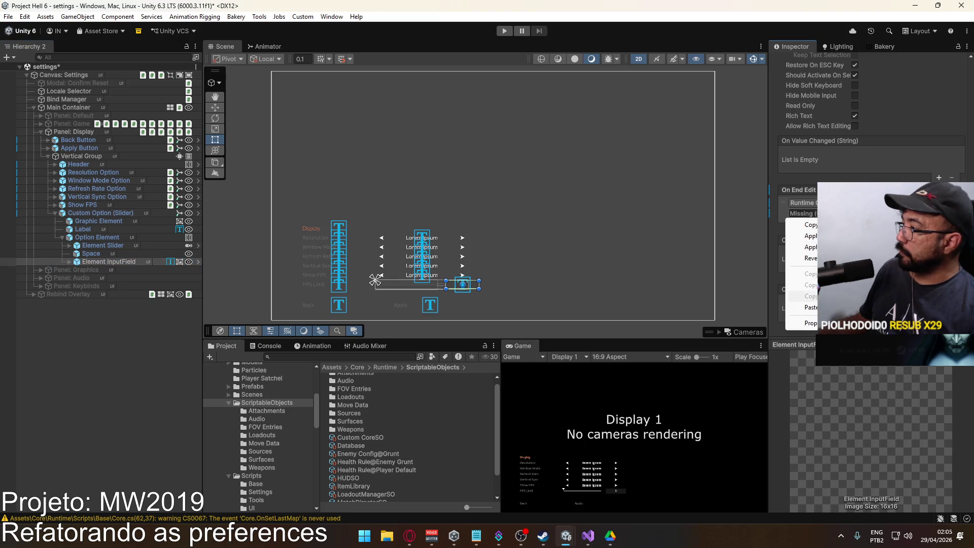
pyautogui.doubleClick(802, 307)
pyautogui.click(893, 203)
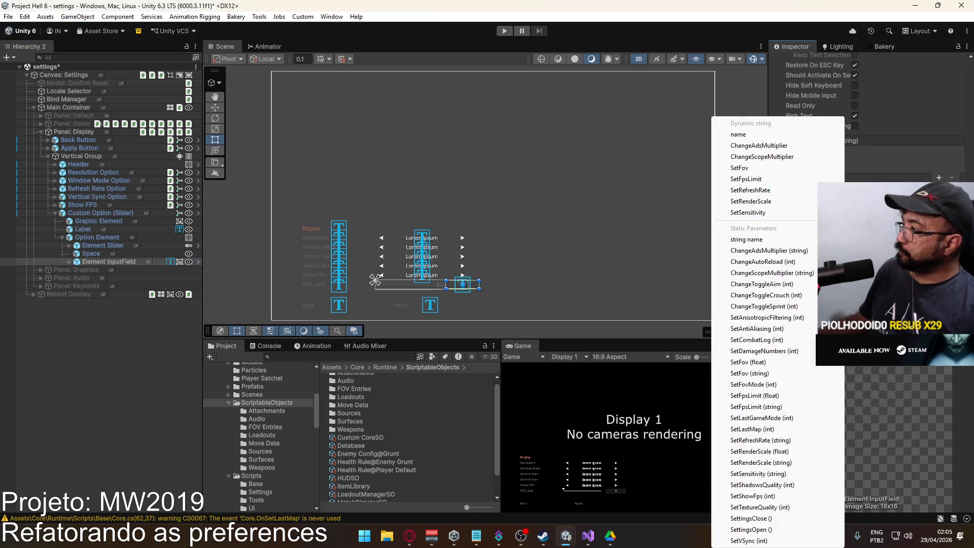
pyautogui.press('Escape')
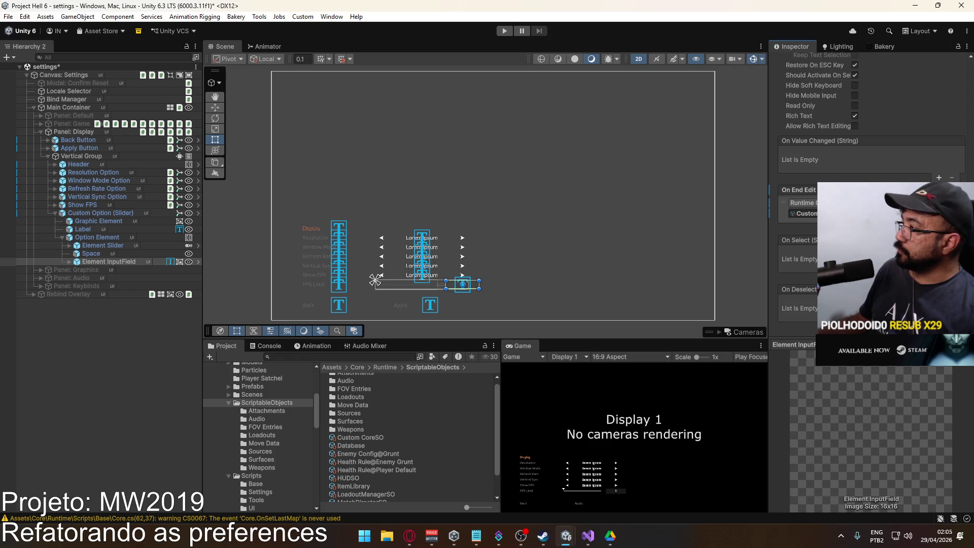
pyautogui.click(893, 203)
pyautogui.click(762, 179)
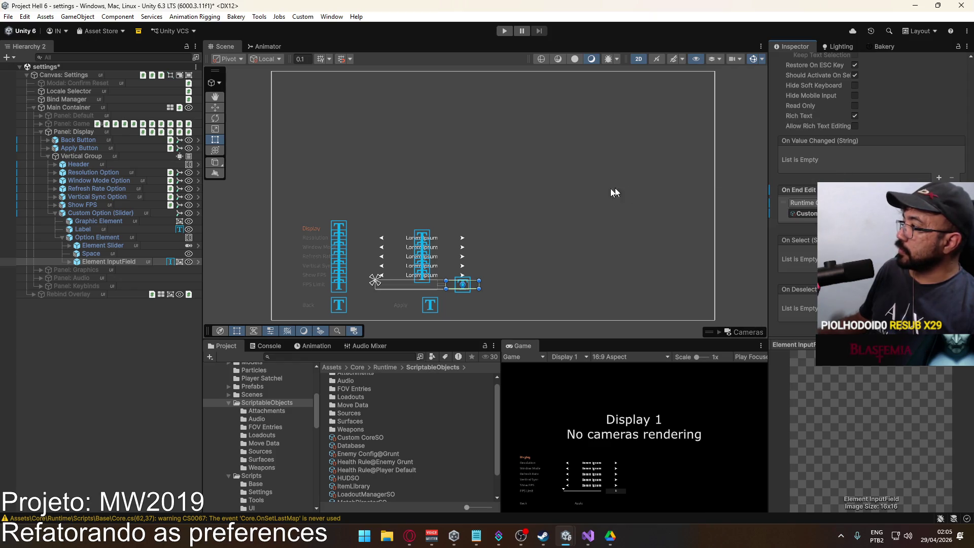
# Paste Custom CoreSO into the Element Slider's On Value Changed and pick dynamic SetFpsLimit
pyautogui.click(92, 246)
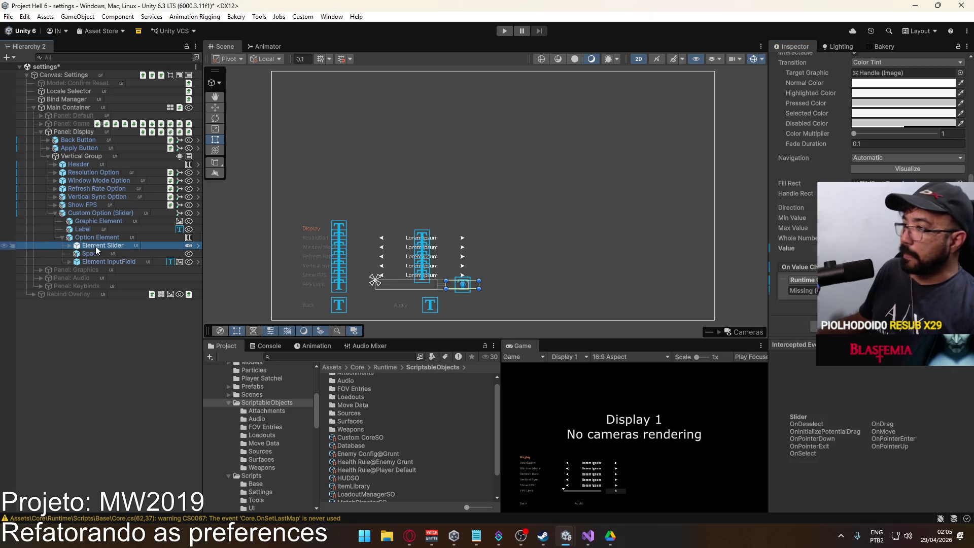
pyautogui.rightClick(787, 294)
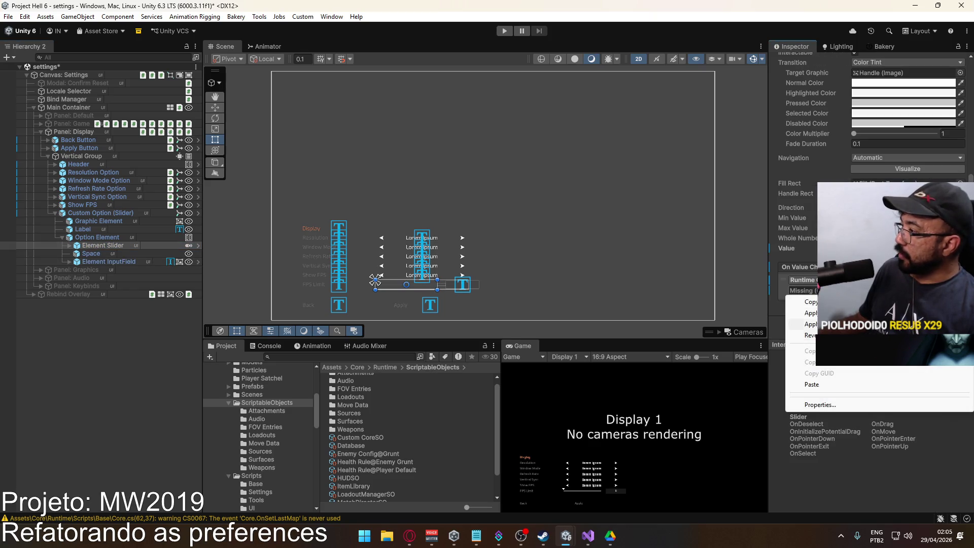
pyautogui.click(821, 386)
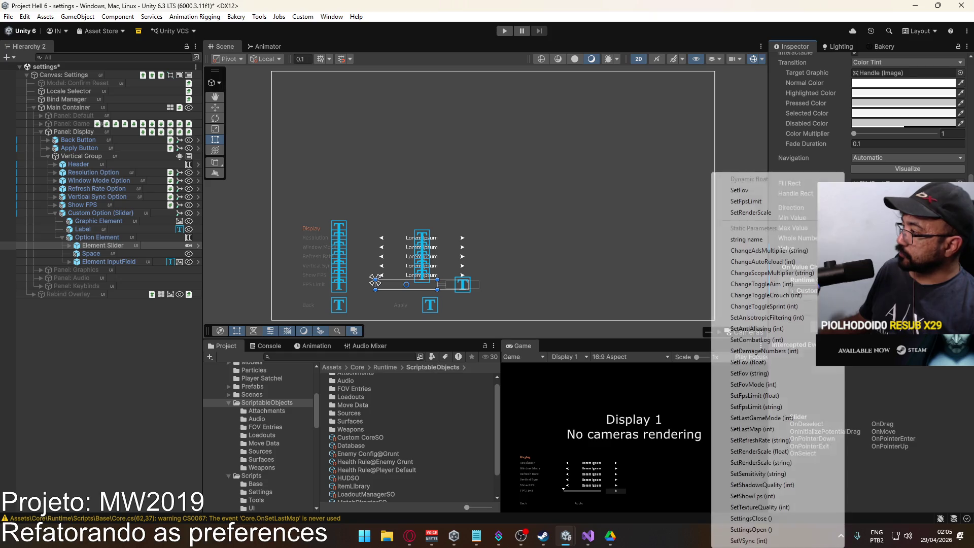
pyautogui.click(892, 280)
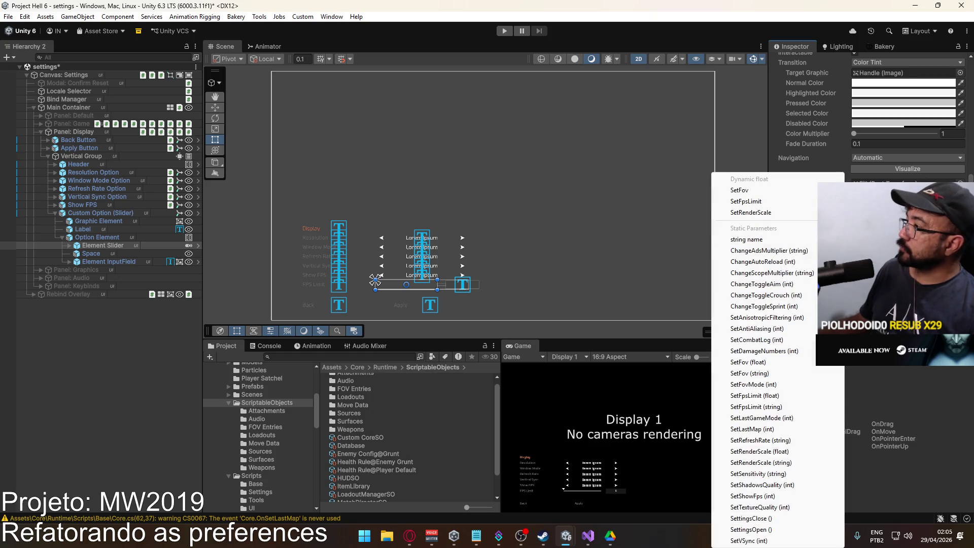
pyautogui.click(774, 201)
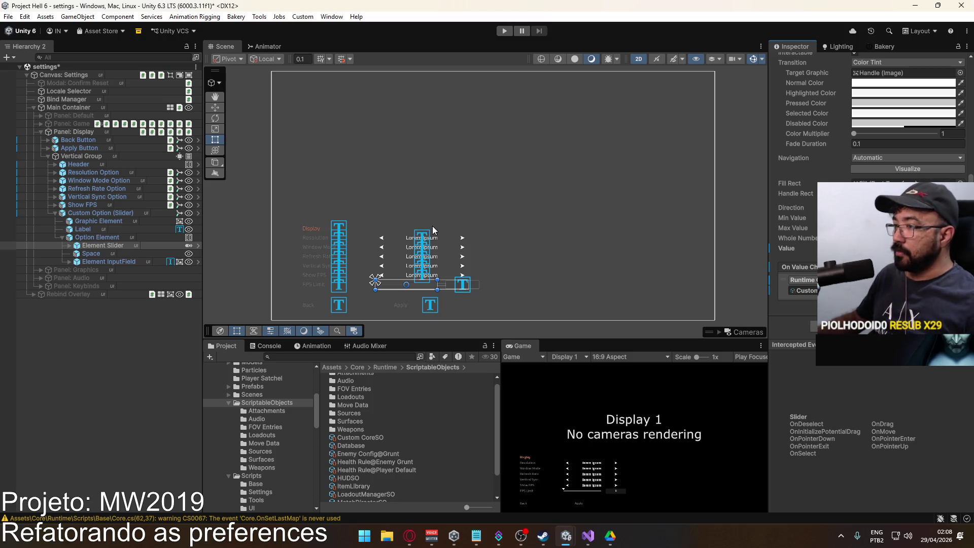
# Verify the FPS-limit InputField and Slider event settings
pyautogui.click(111, 262)
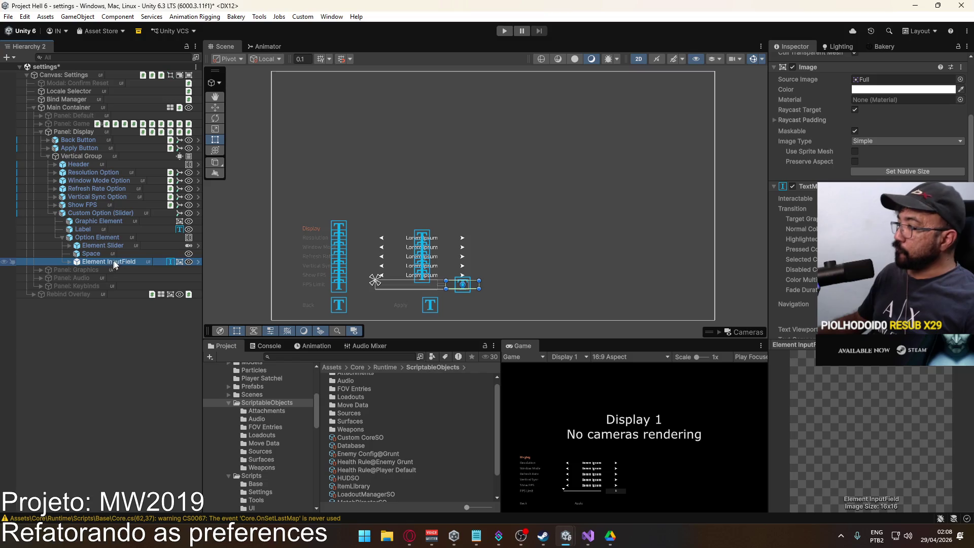
pyautogui.scroll(-5, 803, 262)
pyautogui.scroll(-10, 806, 203)
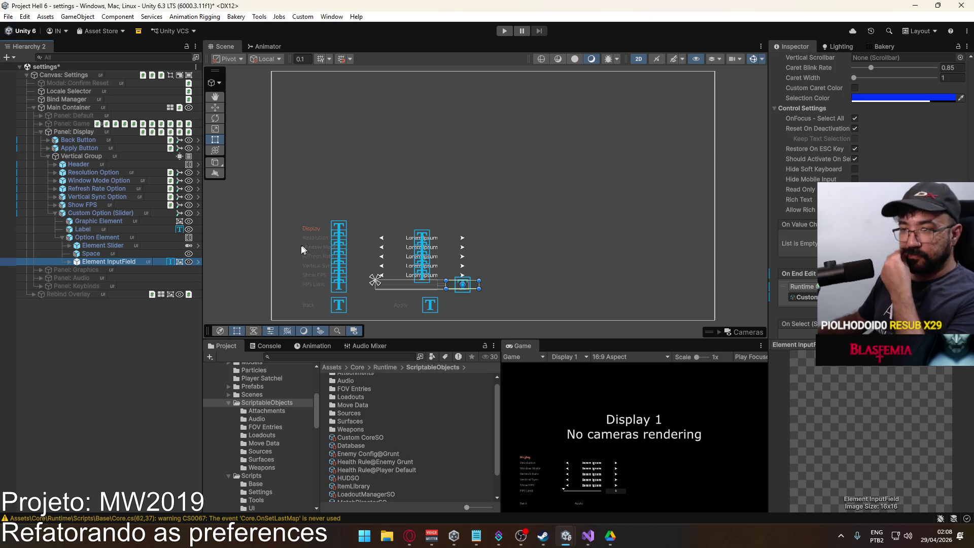
pyautogui.click(114, 246)
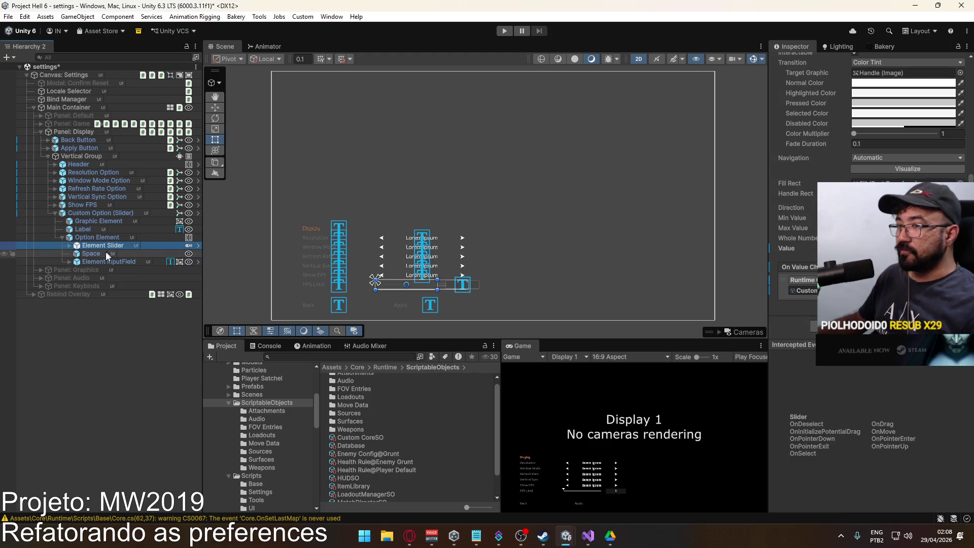
pyautogui.click(104, 262)
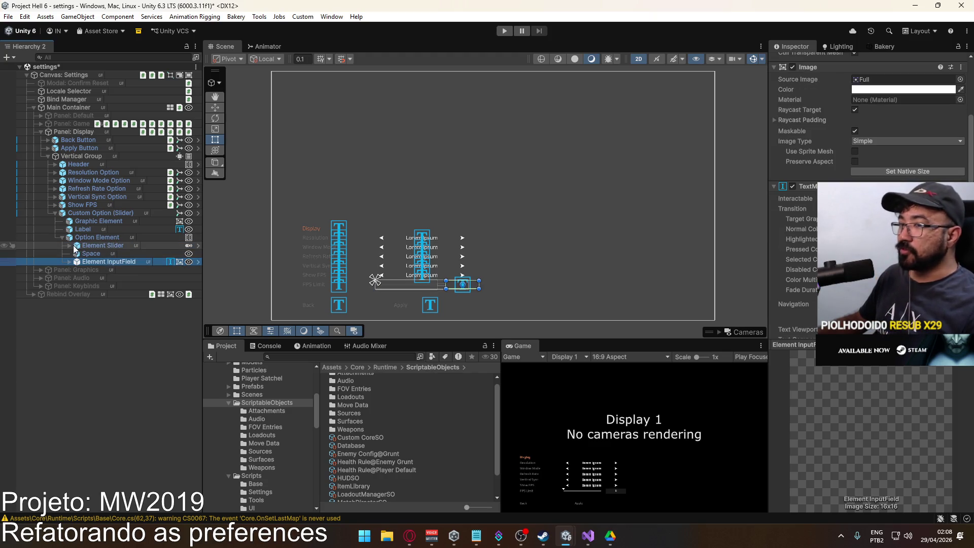
# Collapse the option groups and select Panel: Display to view its Pref Fps Limit component
pyautogui.click(61, 238)
pyautogui.click(88, 212)
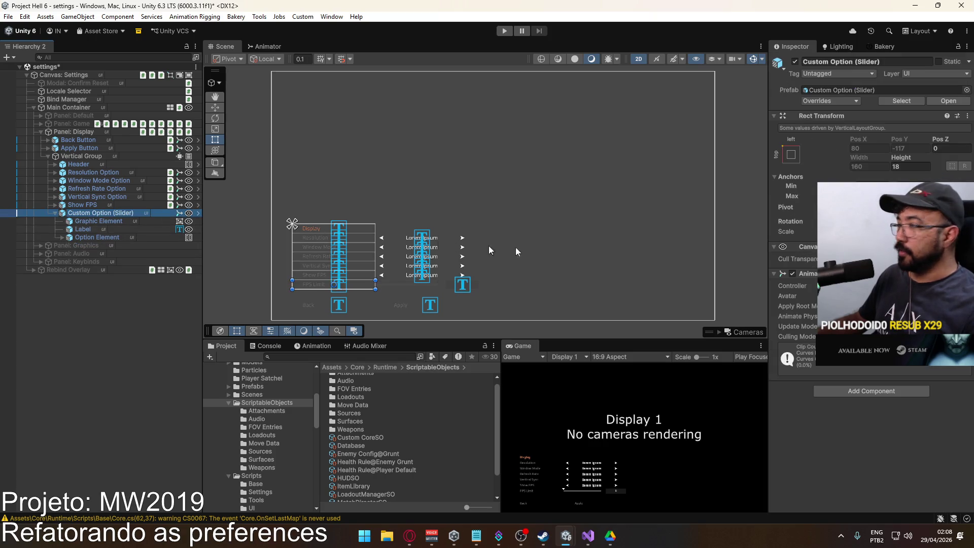
pyautogui.click(54, 213)
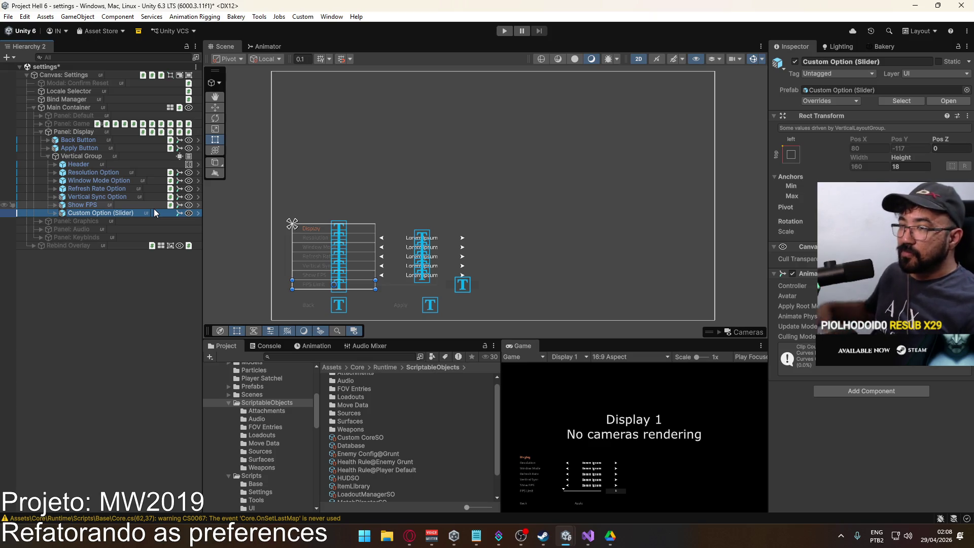
pyautogui.click(39, 132)
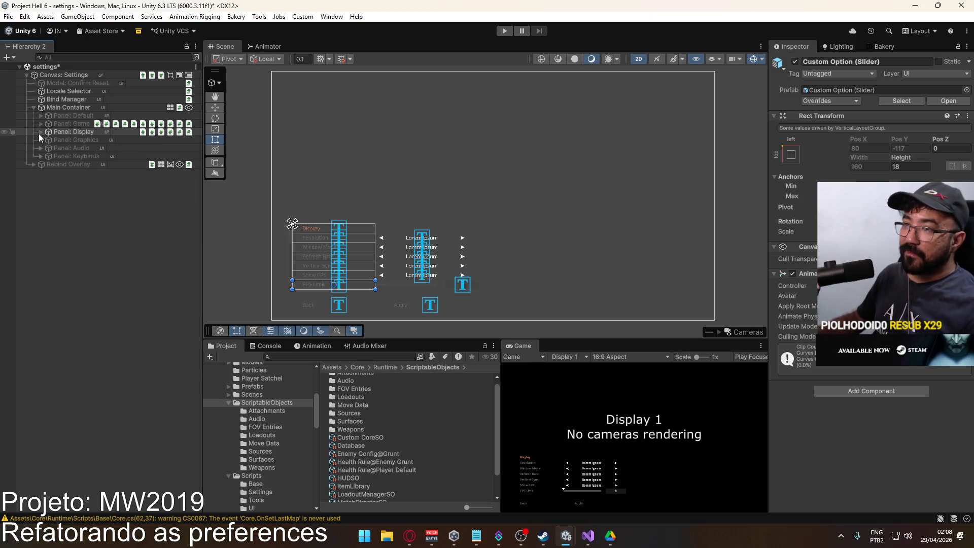
pyautogui.click(65, 132)
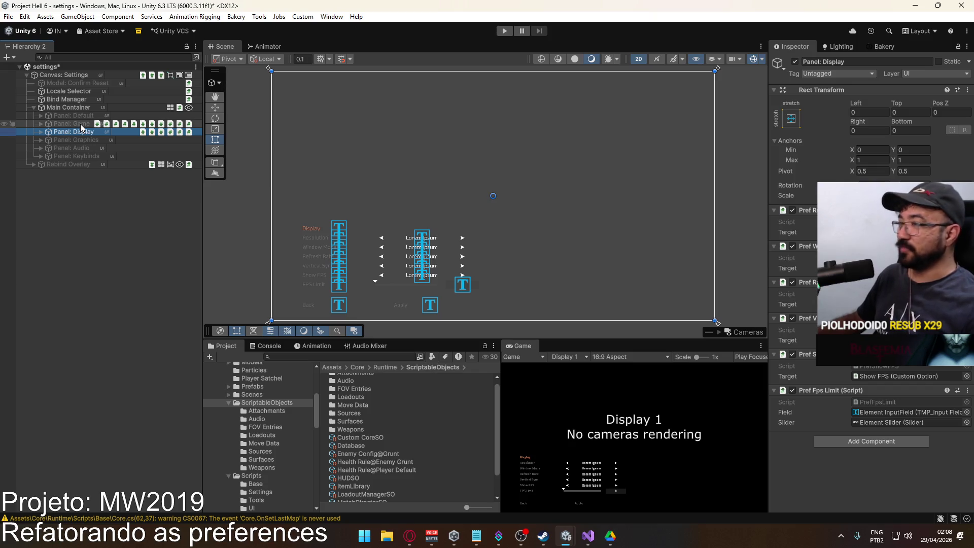
pyautogui.click(40, 131)
pyautogui.click(56, 213)
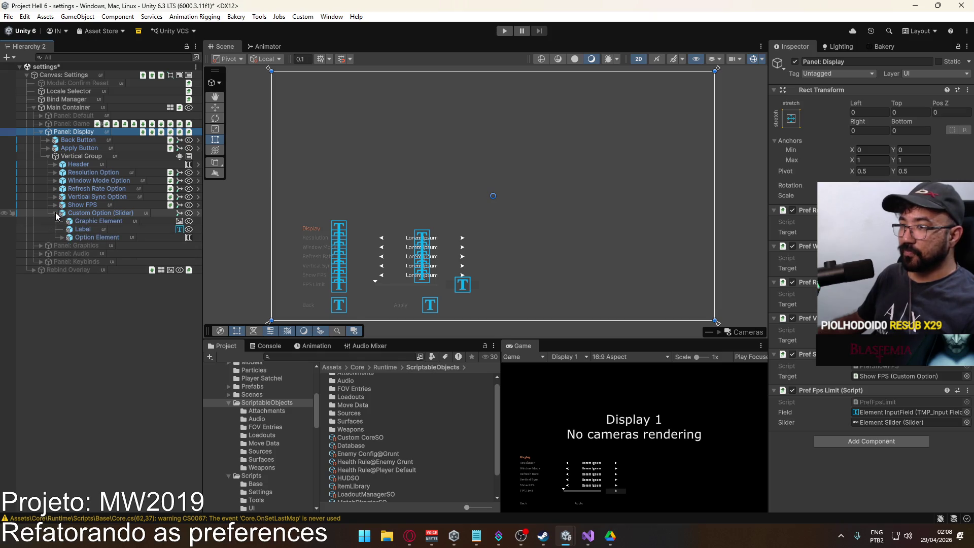